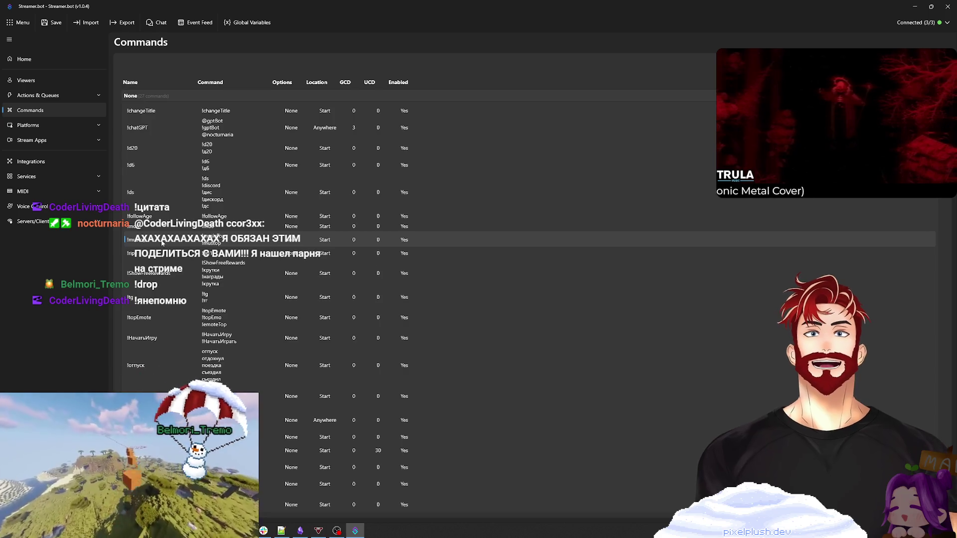
Step: Look through the !topEmote, !d20, !rip1 and !ShowFreeRewards commands in the Commands table
left_click(167, 324)
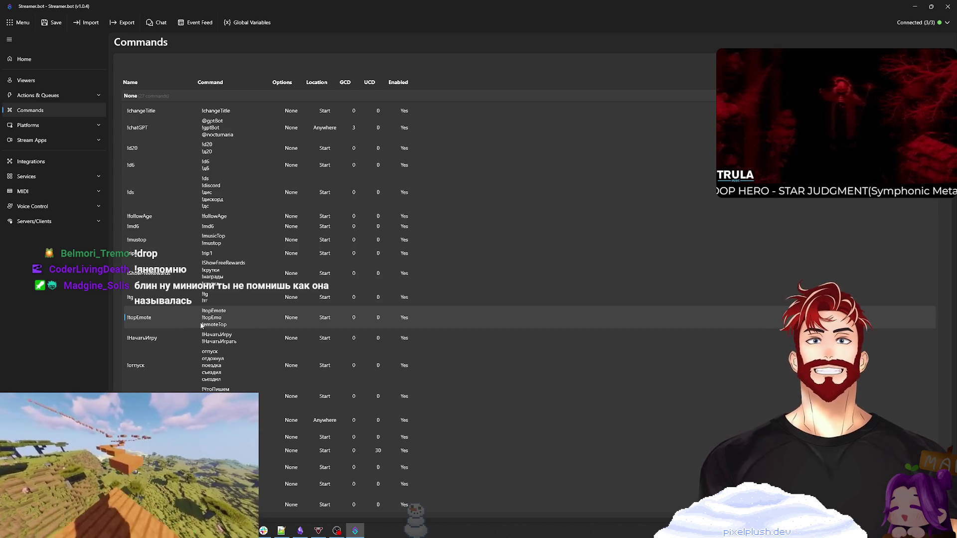
left_click(163, 120)
left_click(197, 147)
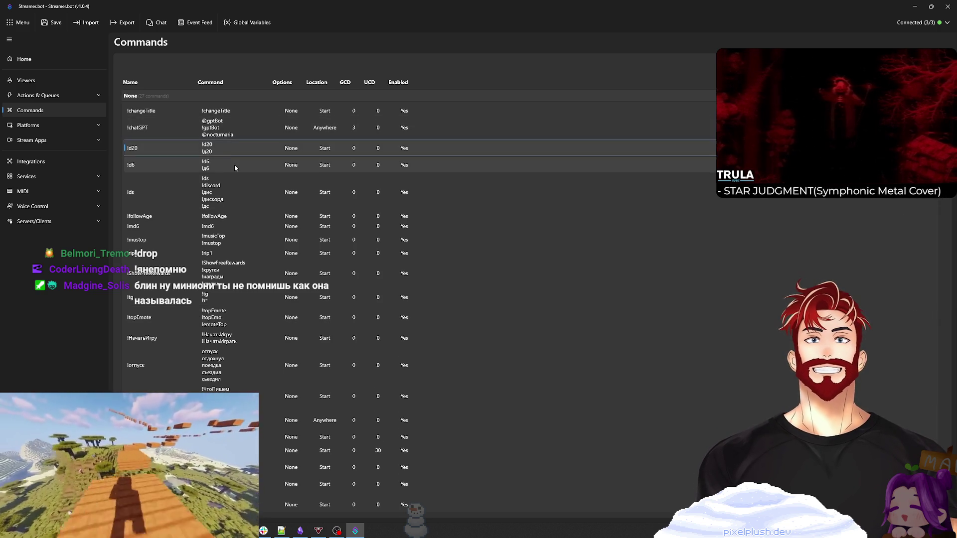
key("Down")
key("Down")
key("Down")
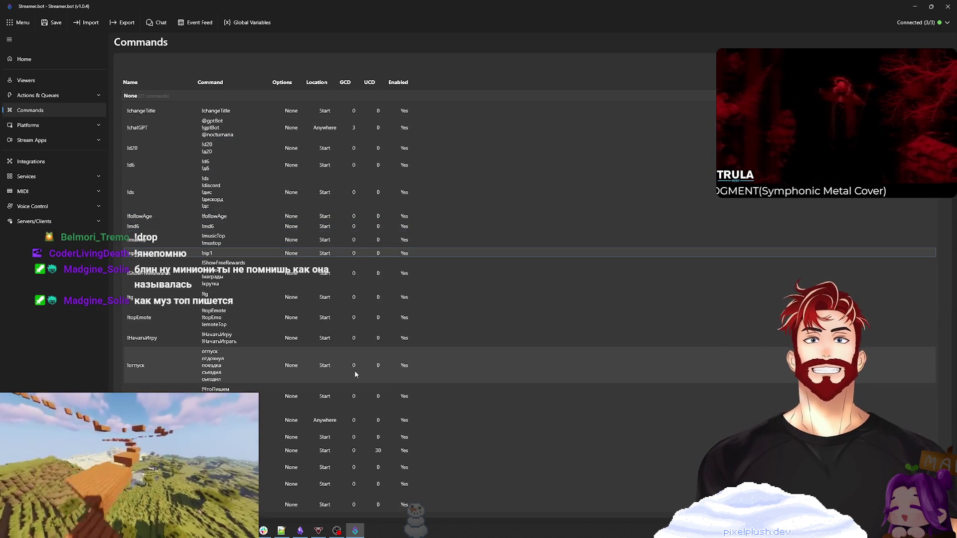
key("Down")
key("Down")
key("Down")
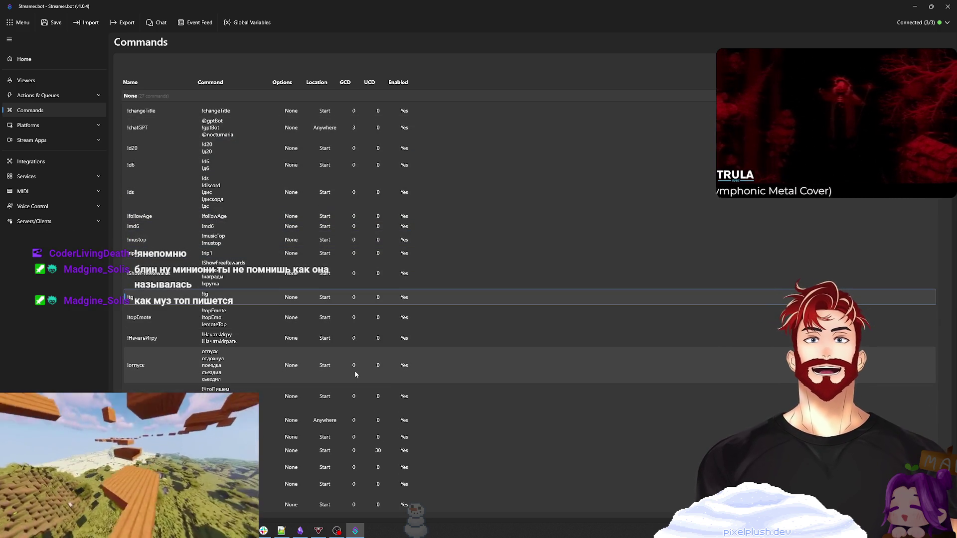
key("Down")
key("Down")
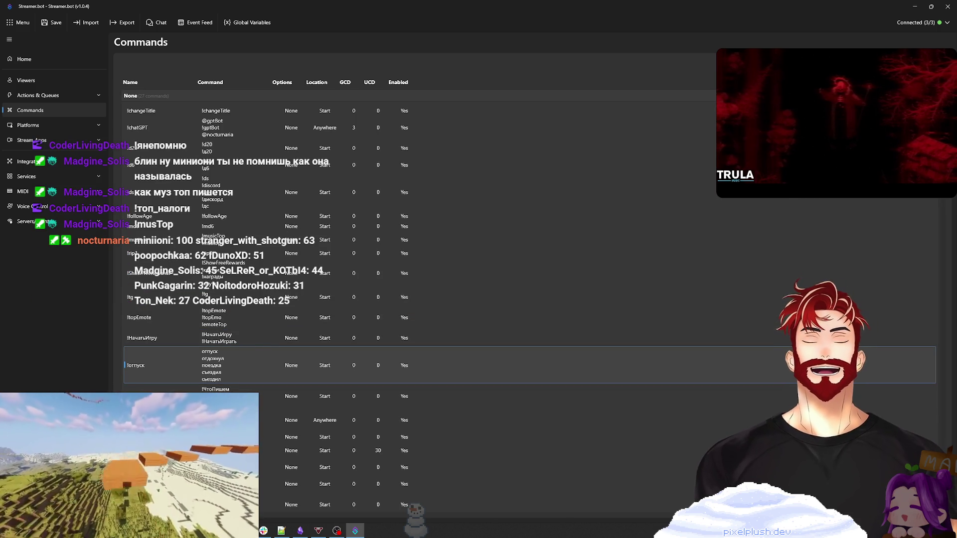
Step: Check the !ЧтоПишем command, scroll down the list, and minimize Streamer.bot to reveal the video
key("alt+Tab")
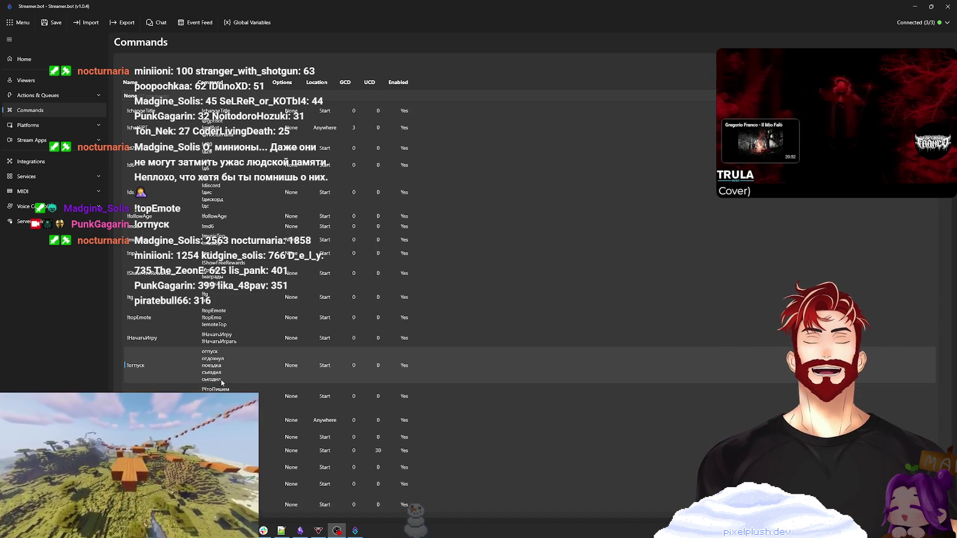
left_click(238, 393)
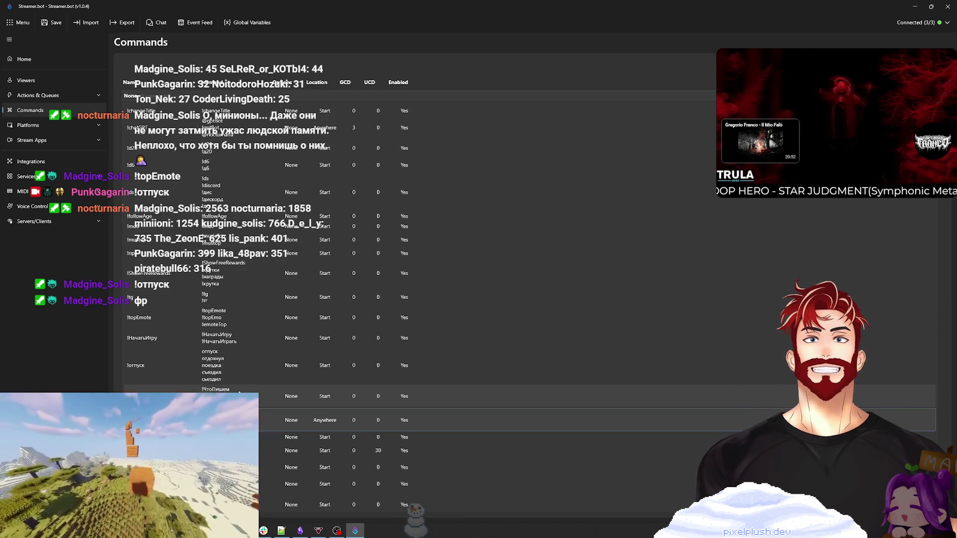
scroll(239, 392, "down", 1)
scroll(239, 392, "down", 5)
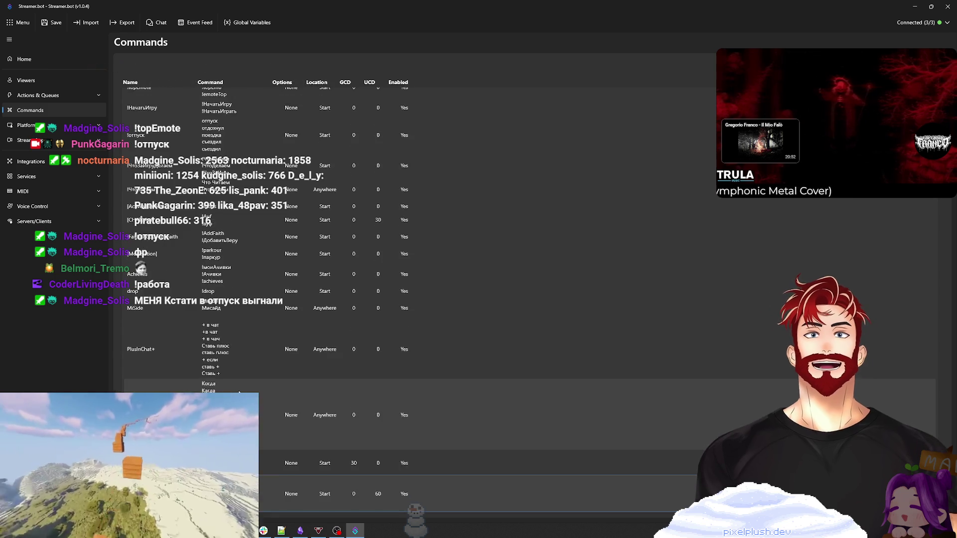
scroll(239, 393, "down", 2)
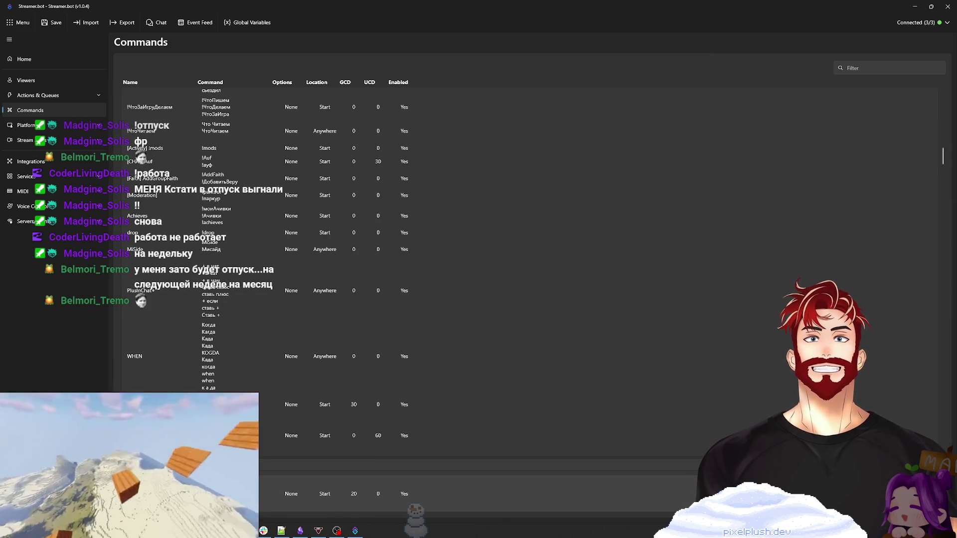
left_click(917, 6)
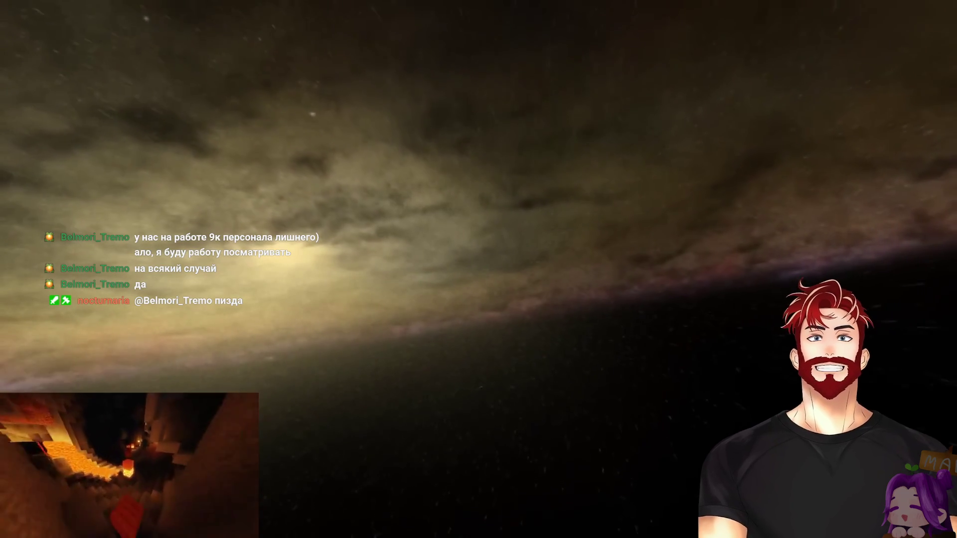
Step: Pause the Universe's Greatest Mysteries video and open a new Chrome tab
mouse_move(744, 192)
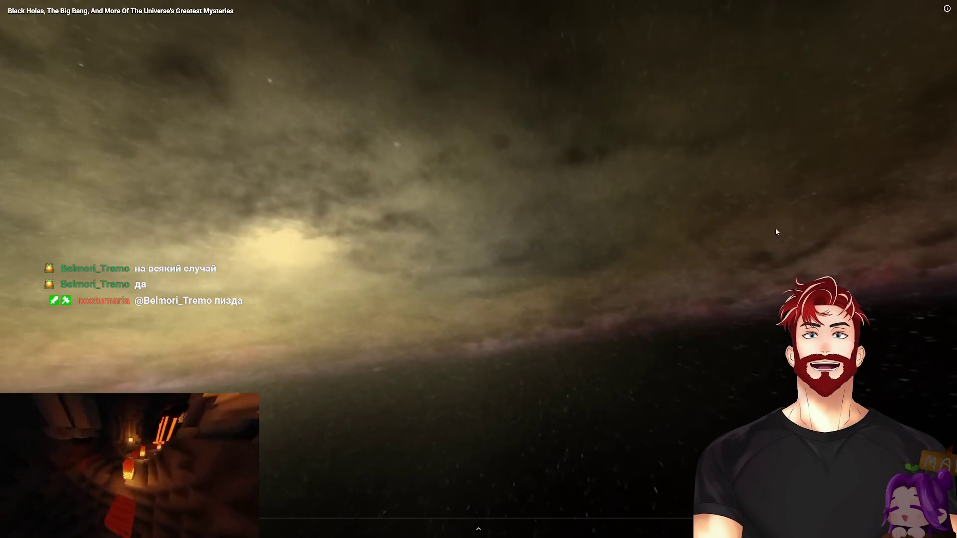
key("space")
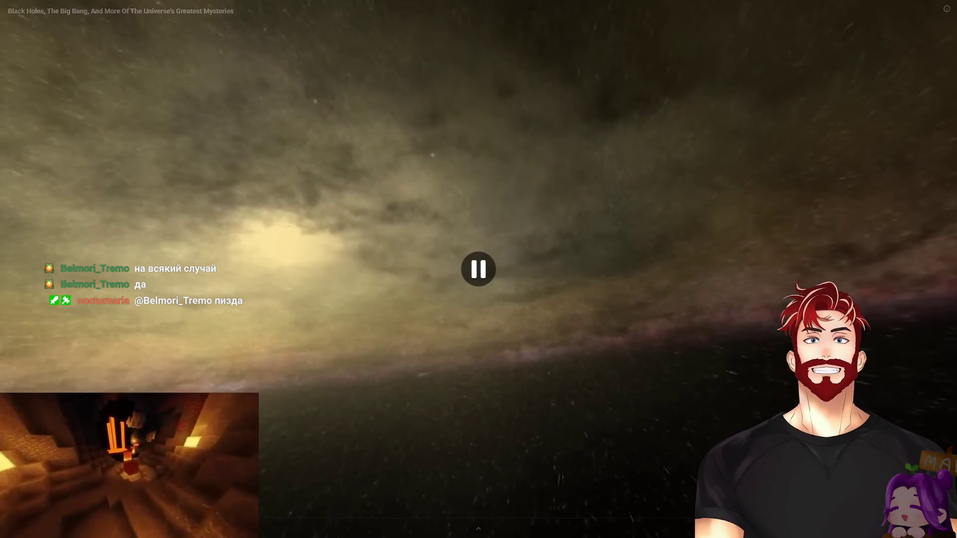
key("ctrl+t")
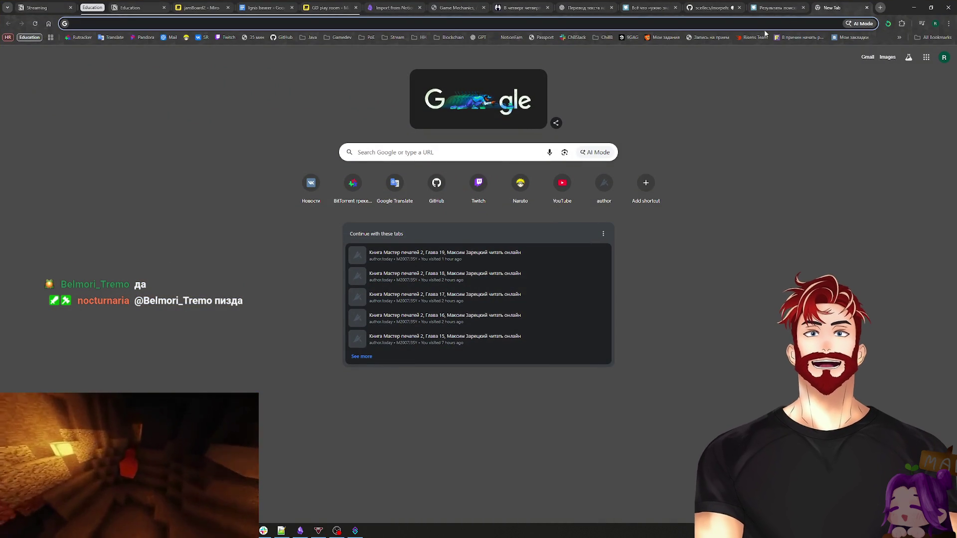
Step: Switch to the Game Mechanics PDF and jump to page 40
left_click(471, 5)
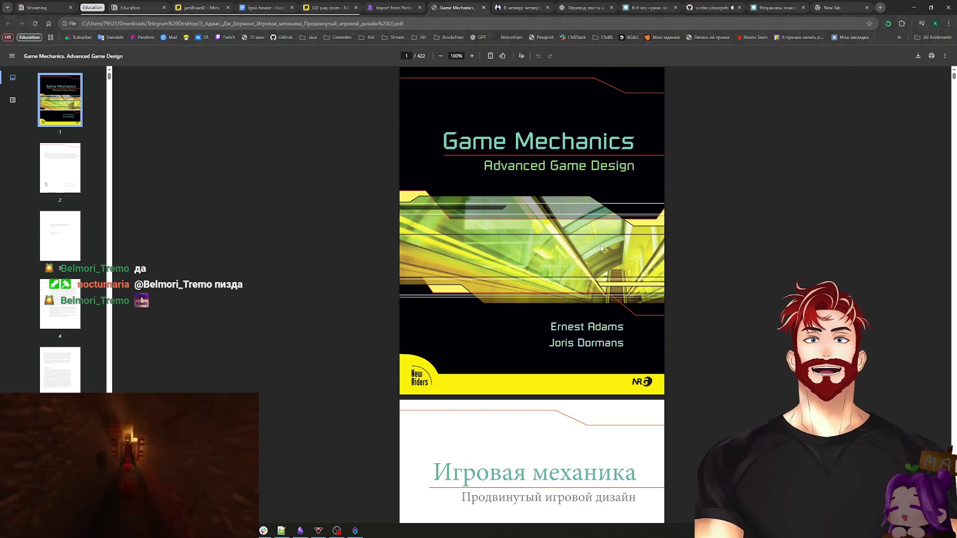
scroll(592, 285, "down", 20)
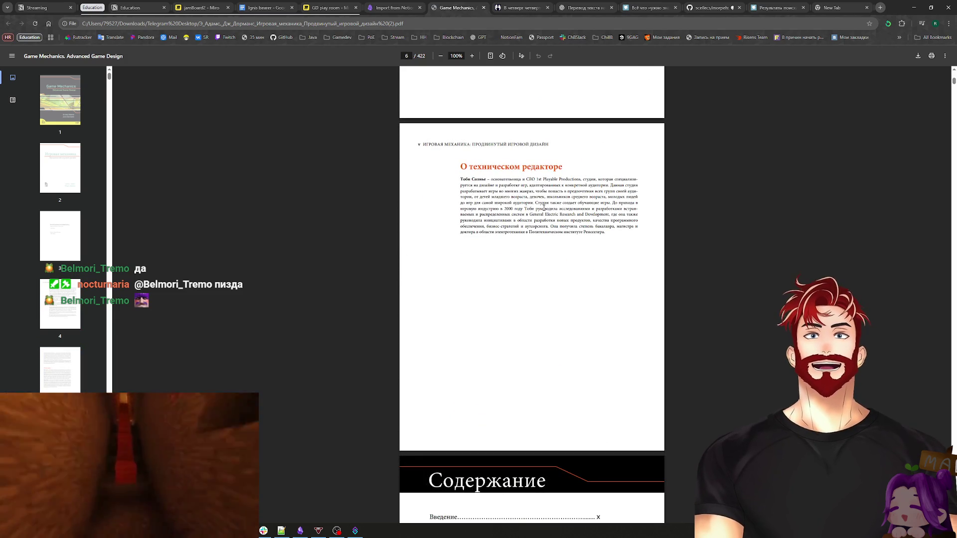
scroll(549, 167, "up", 5, "ctrl")
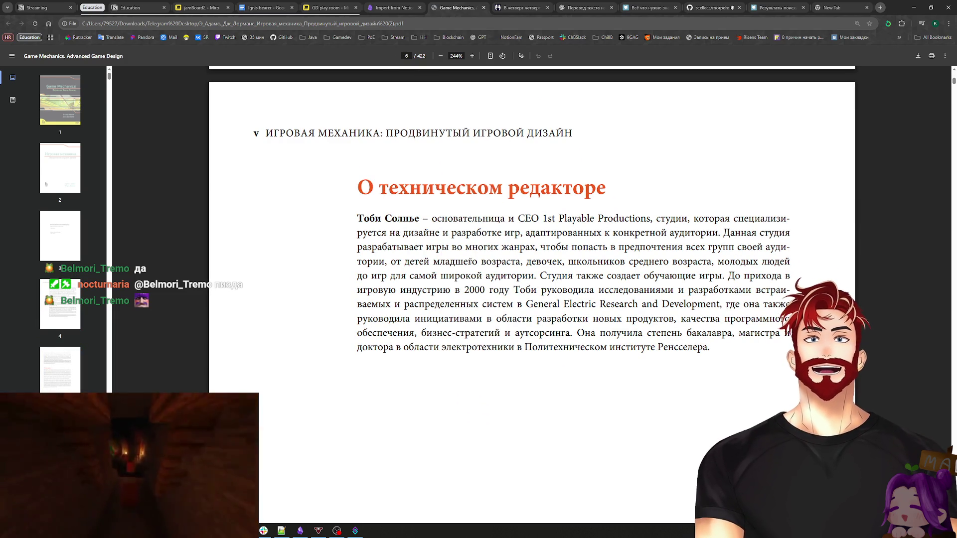
scroll(470, 260, "down", 10)
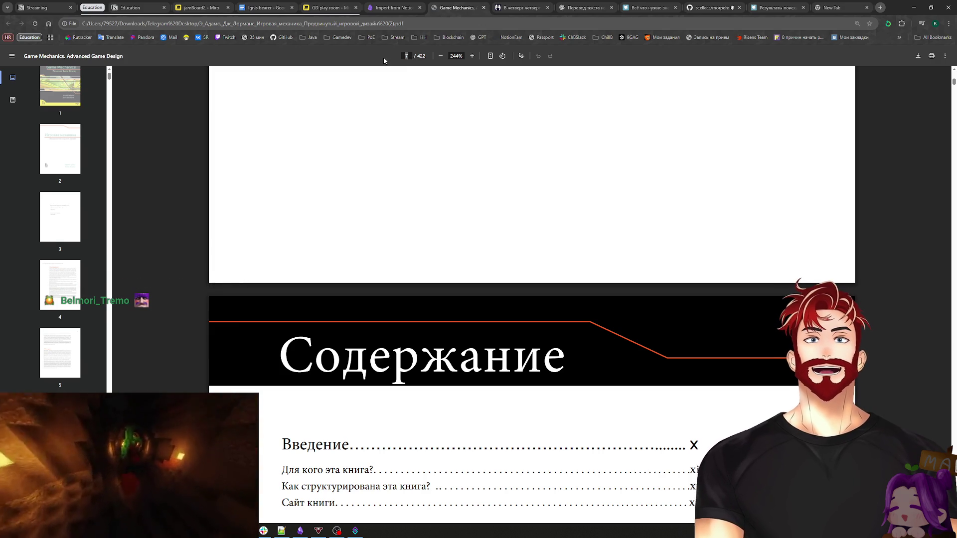
type("40")
key("Return")
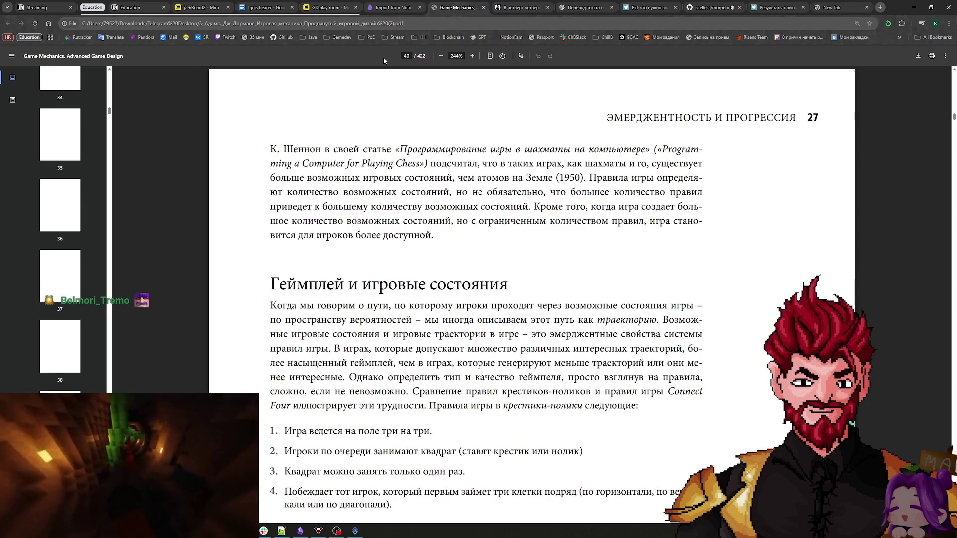
Step: Scroll on to page 45's 'Повествование в играх' section
scroll(463, 322, "up", 7)
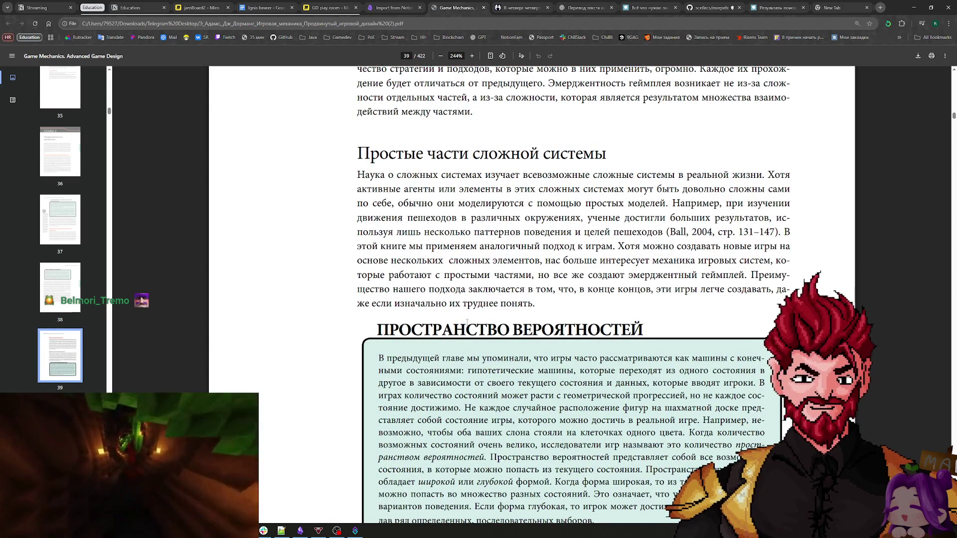
scroll(464, 322, "down", 20)
scroll(479, 321, "down", 15)
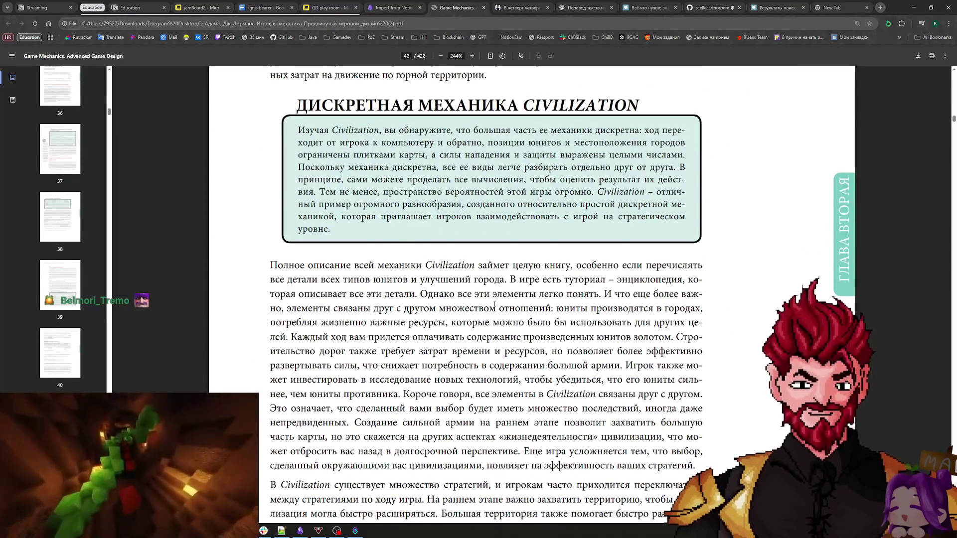
scroll(494, 305, "down", 2, "ctrl")
scroll(494, 304, "down", 12)
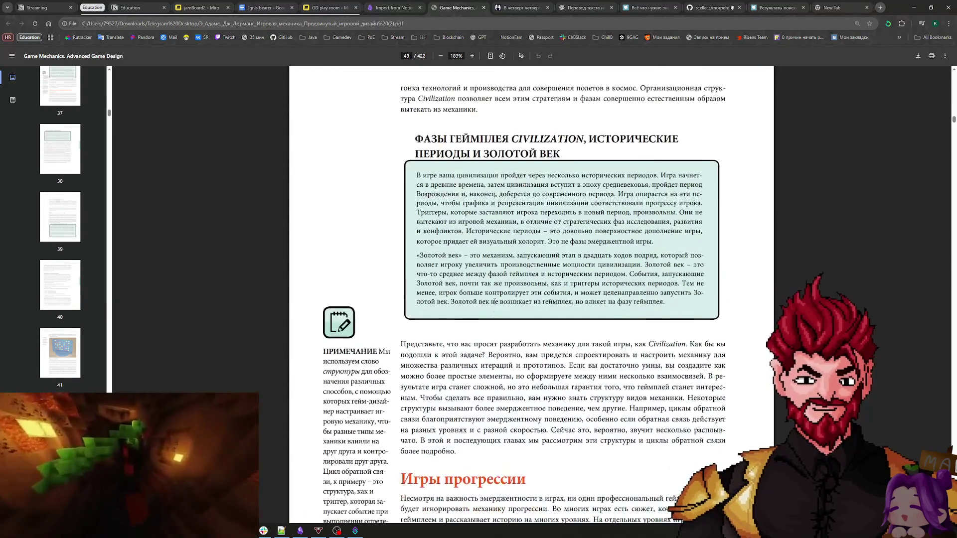
scroll(495, 302, "down", 20)
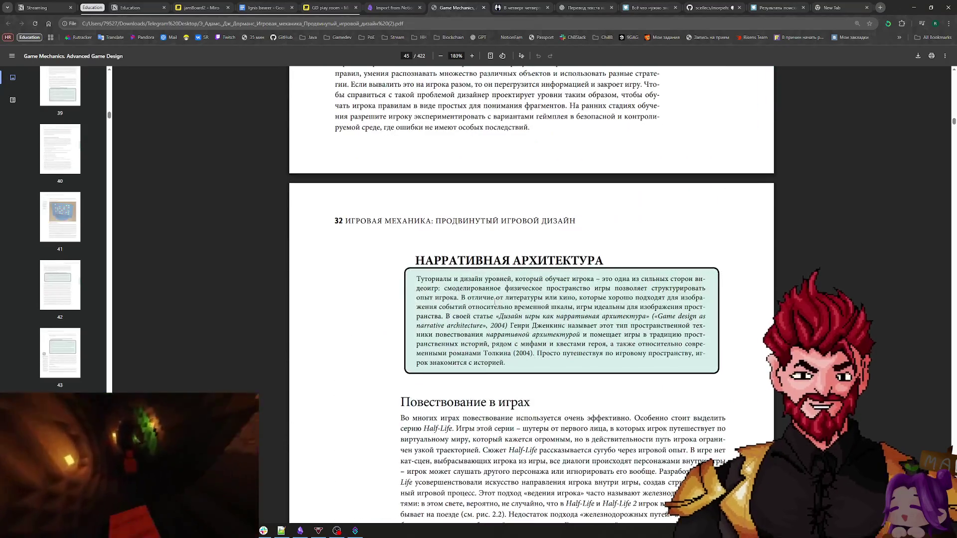
scroll(495, 302, "down", 5)
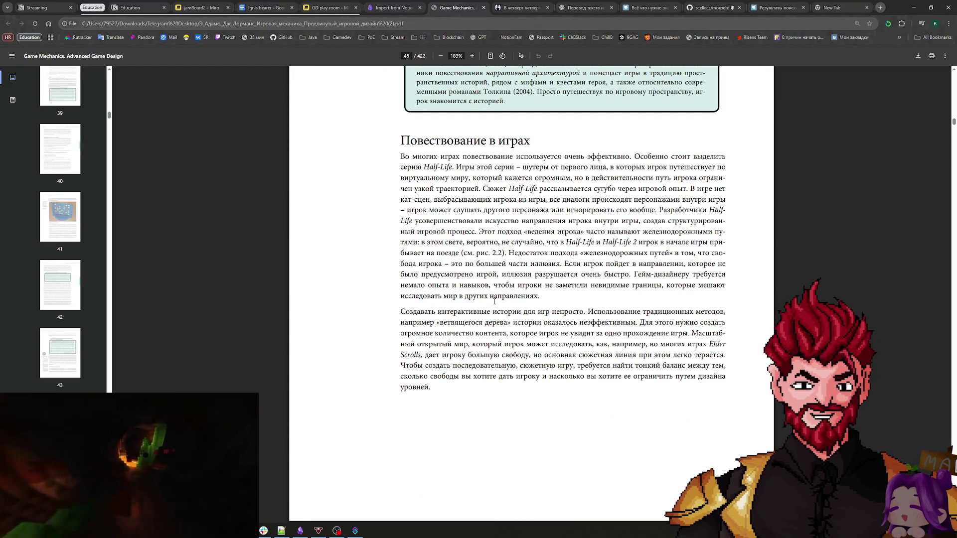
key("alt+Tab")
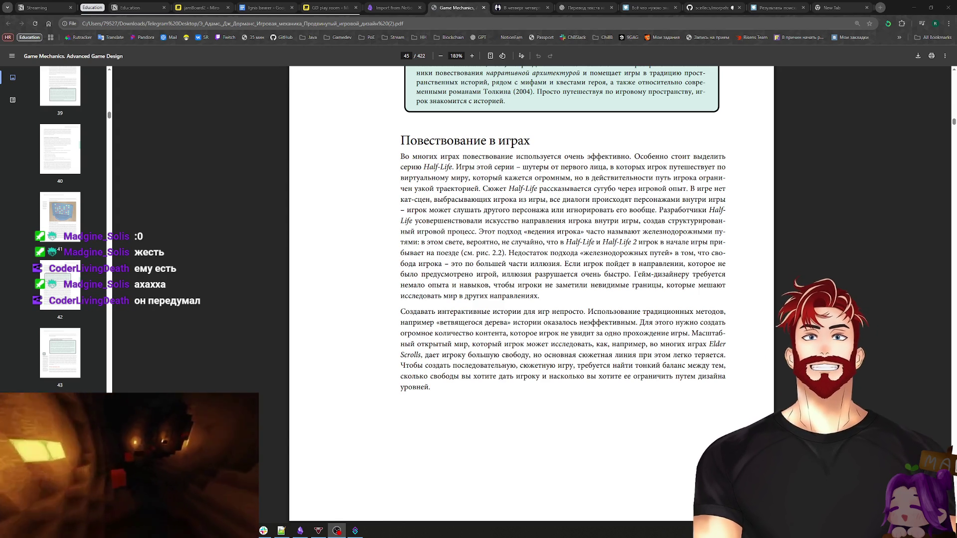
key("alt+Tab")
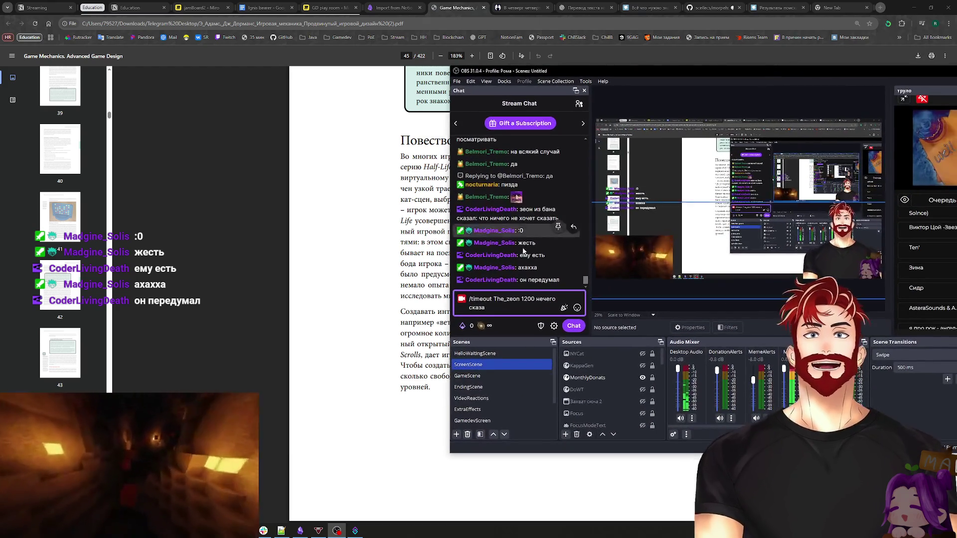
Step: Fix the username's ending in the unsent timeout chat command, then hide OBS again
left_click(519, 298)
key("BackSpace")
type("y")
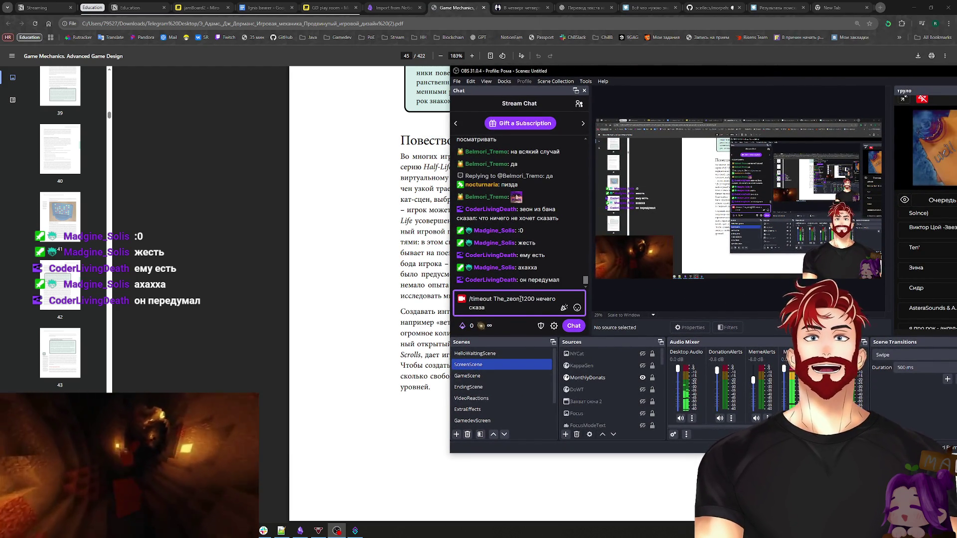
key("BackSpace")
type("ne")
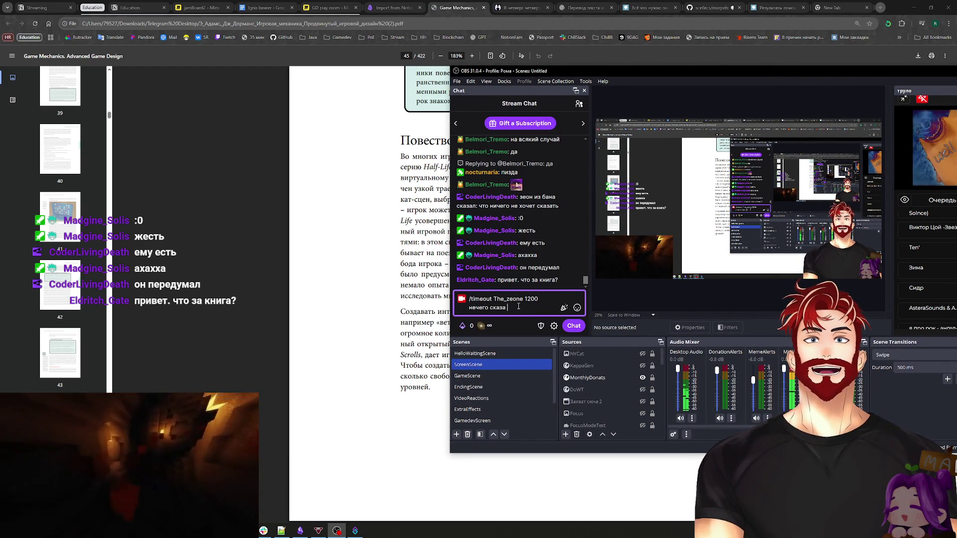
key("shift+Home")
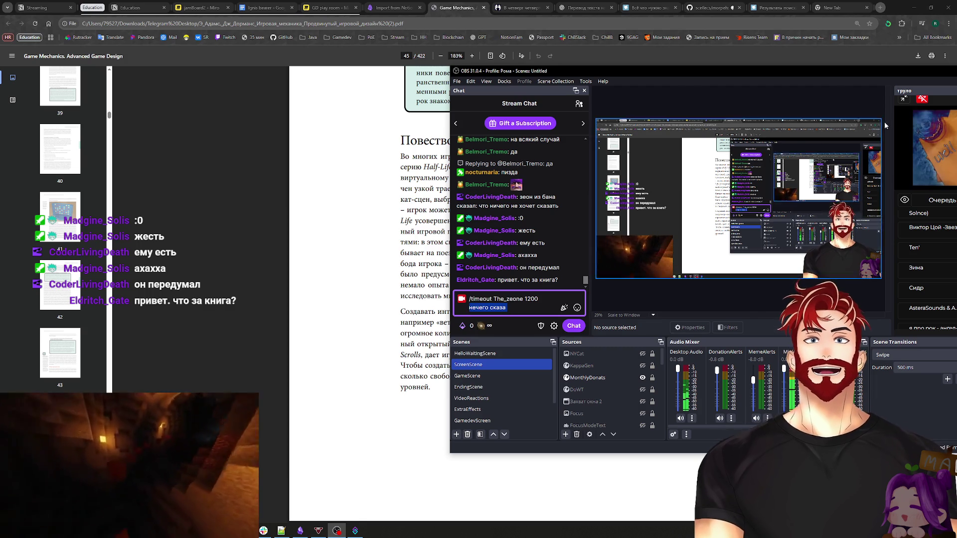
key("alt+Tab")
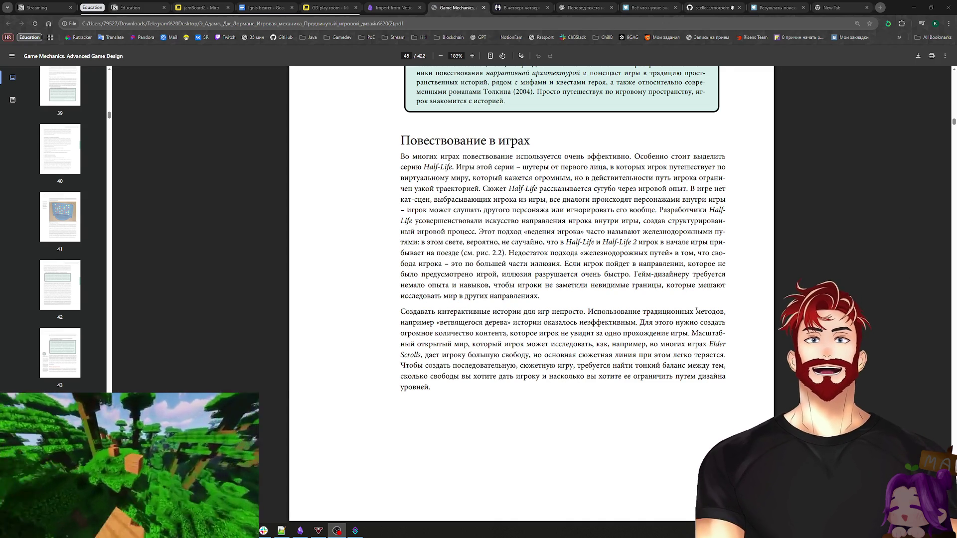
Step: Scroll down through the book past page 45, briefly selecting the header page number 37
scroll(688, 312, "down", 5)
scroll(688, 313, "down", 20)
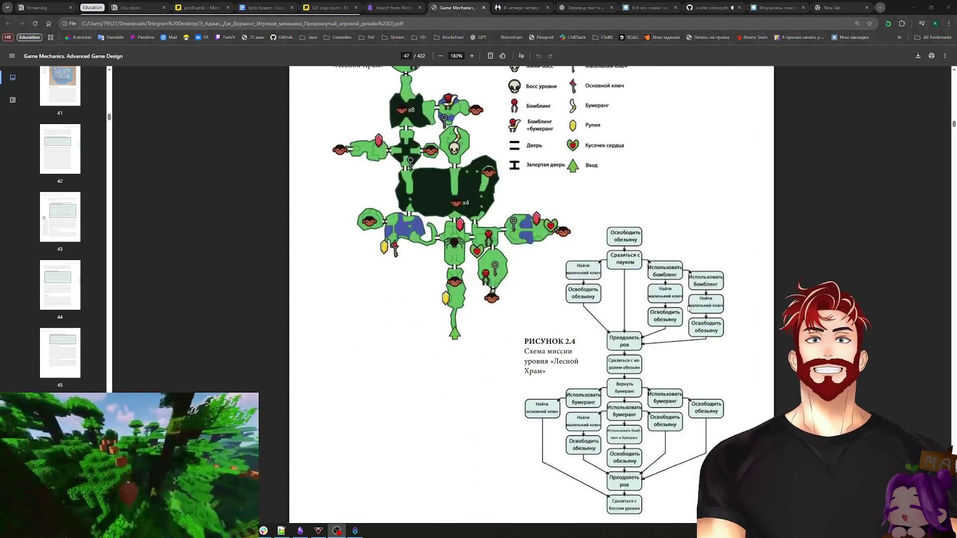
scroll(688, 308, "down", 10)
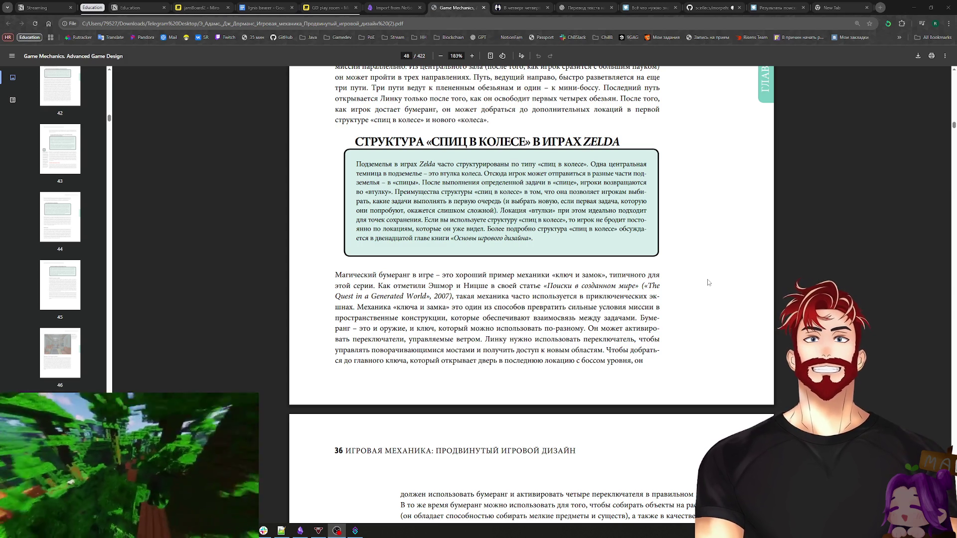
scroll(651, 287, "down", 15)
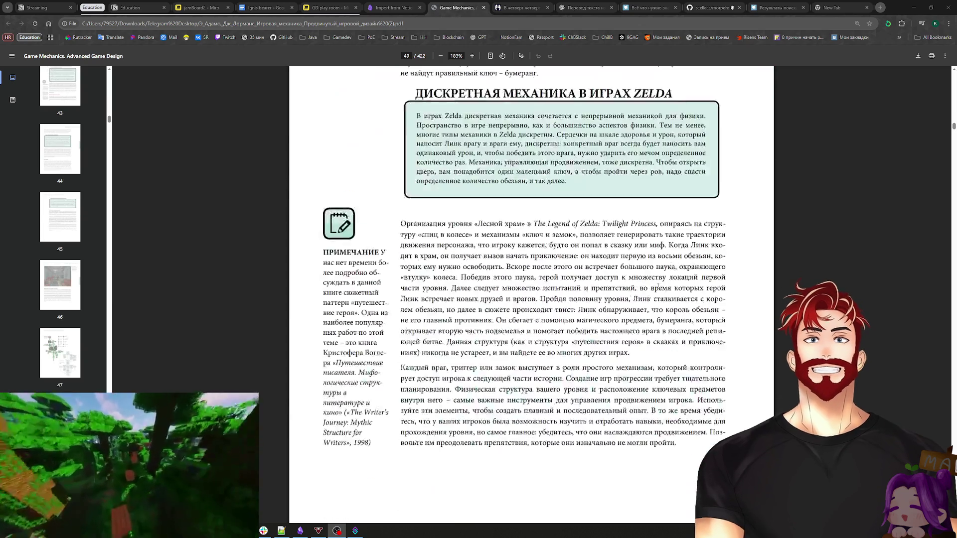
scroll(651, 288, "down", 4)
scroll(646, 296, "up", 3)
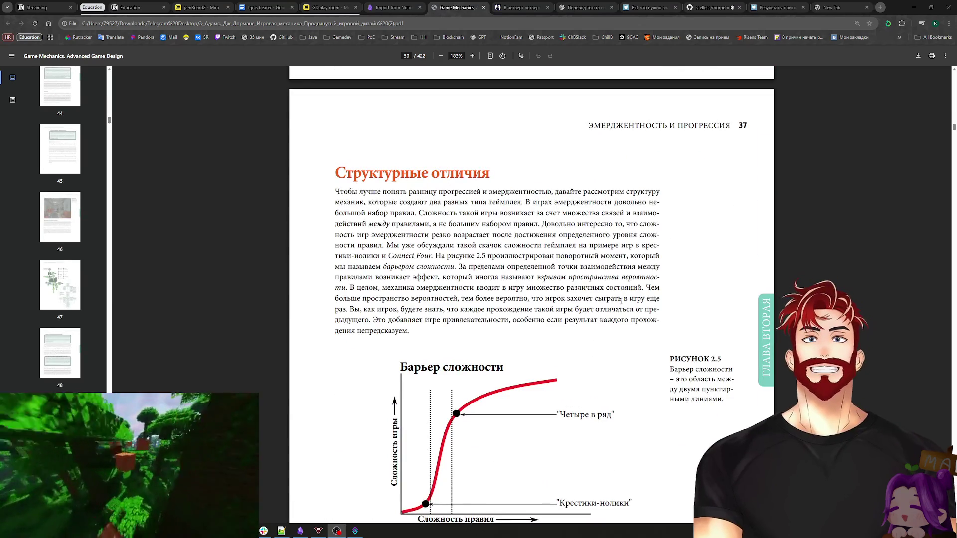
scroll(638, 308, "up", 4)
double_click(742, 275)
left_click(678, 296)
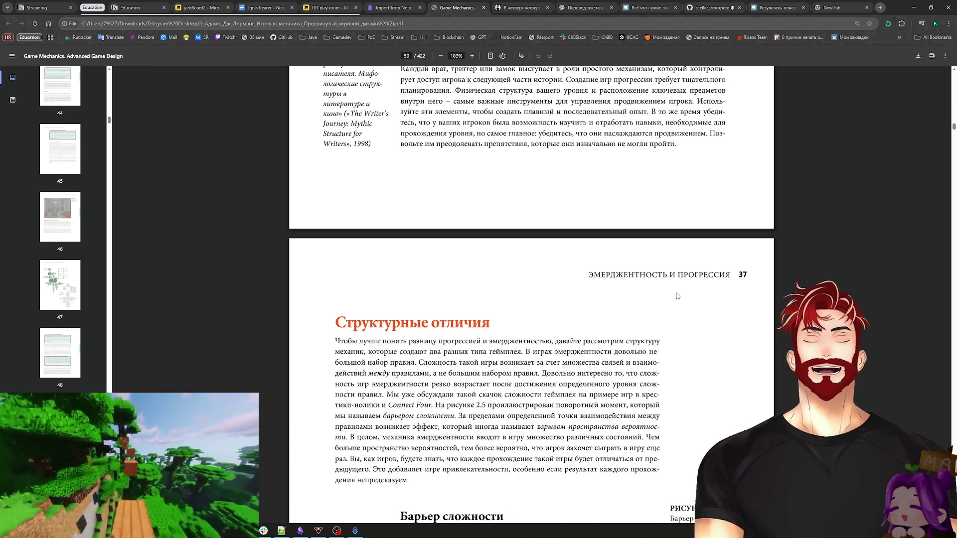
Step: Settle on page 50's 'Структурные отличия' section and select the first paragraph's opening words
scroll(677, 296, "down", 5, "ctrl")
scroll(507, 321, "up", 1)
scroll(508, 321, "down", 3)
scroll(518, 299, "up", 4, "ctrl")
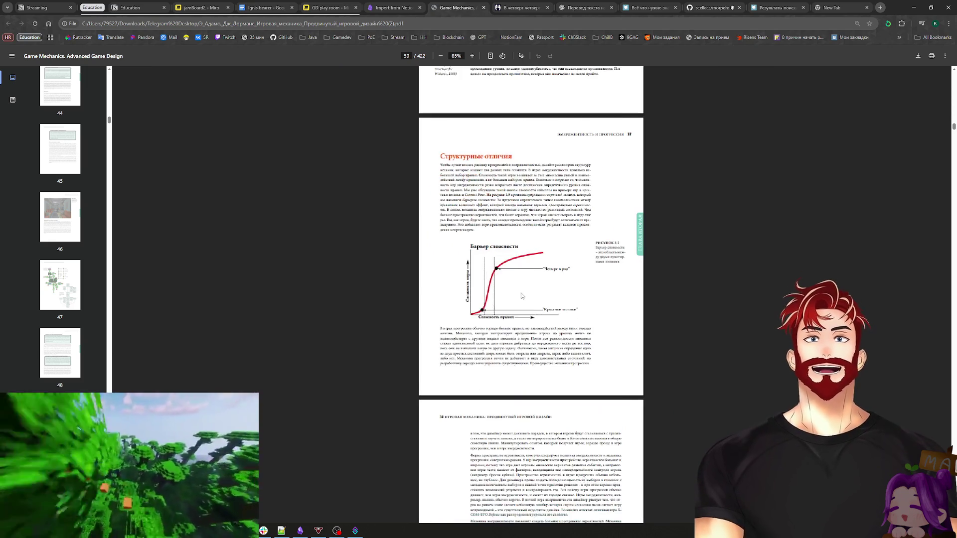
mouse_move(442, 165)
left_mouse_down()
mouse_move(445, 157)
mouse_move(507, 165)
left_mouse_up()
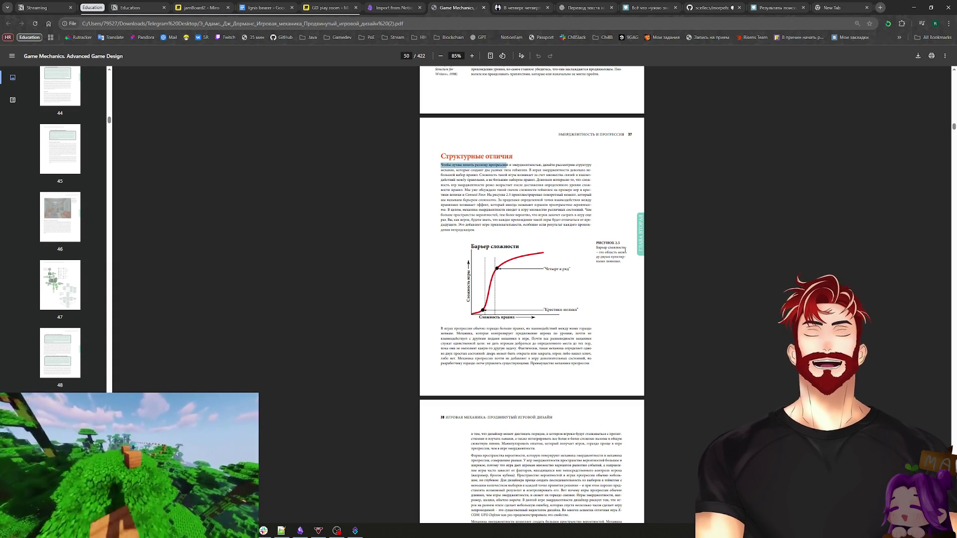
Step: Deselect the first-line text and zoom page 50 to about 259% for close reading
left_click(543, 220)
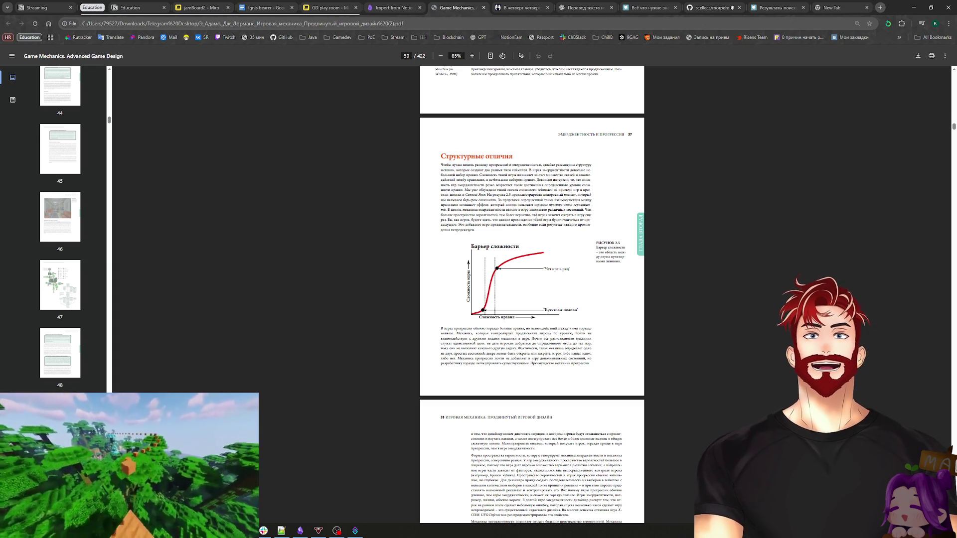
scroll(543, 219, "up", 5, "ctrl")
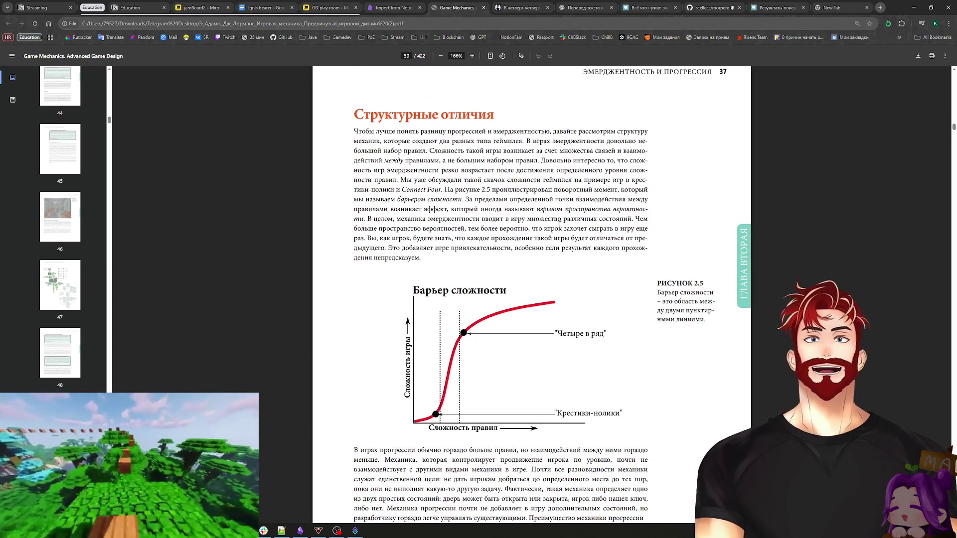
scroll(553, 204, "up", 2, "ctrl")
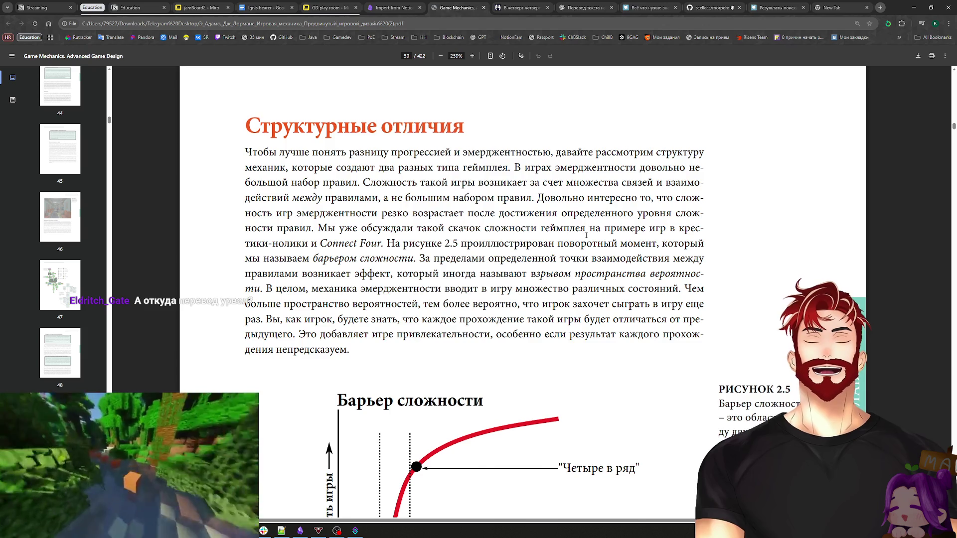
Step: Scroll back up to Chapter 2's 'История эмерджентности и прогрессии' section on page 23
scroll(586, 235, "up", 20)
scroll(631, 282, "up", 20)
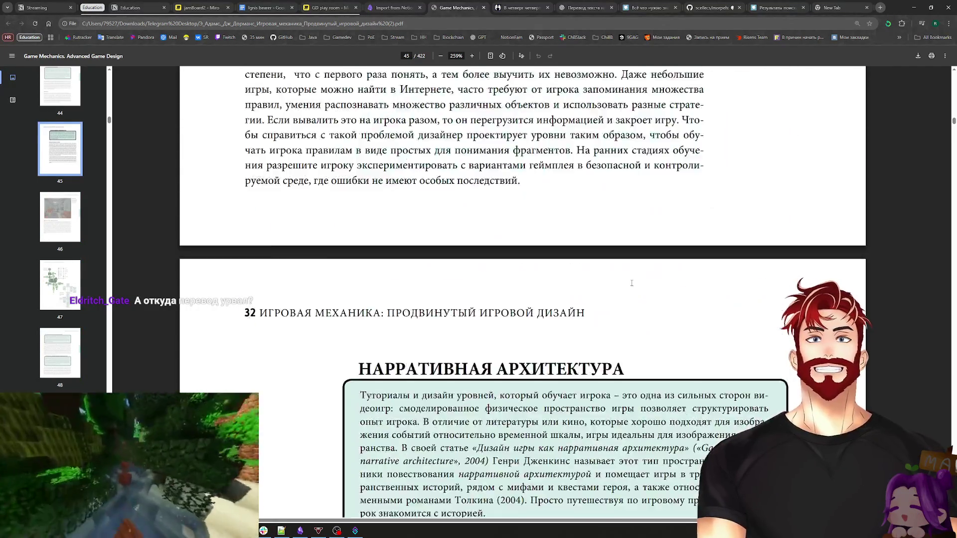
scroll(631, 283, "up", 20)
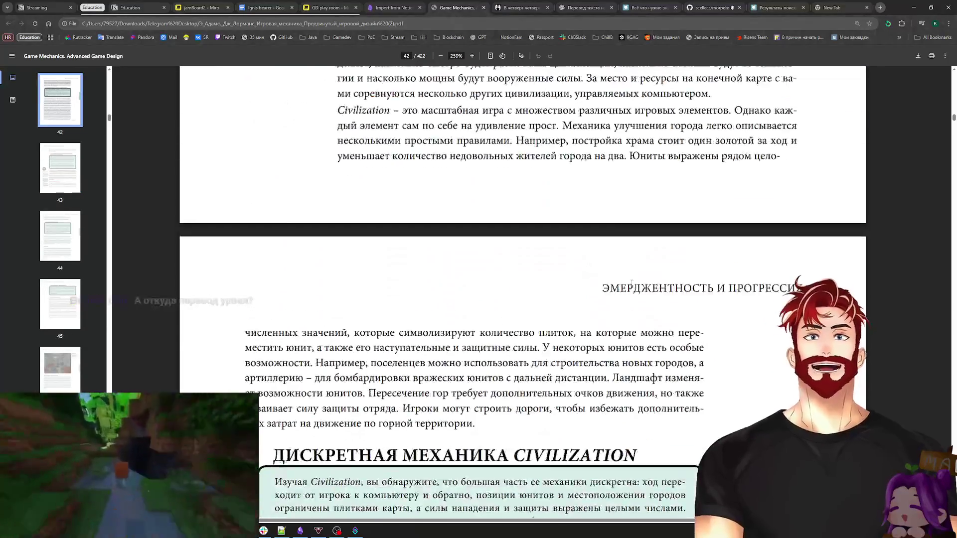
scroll(631, 283, "up", 20)
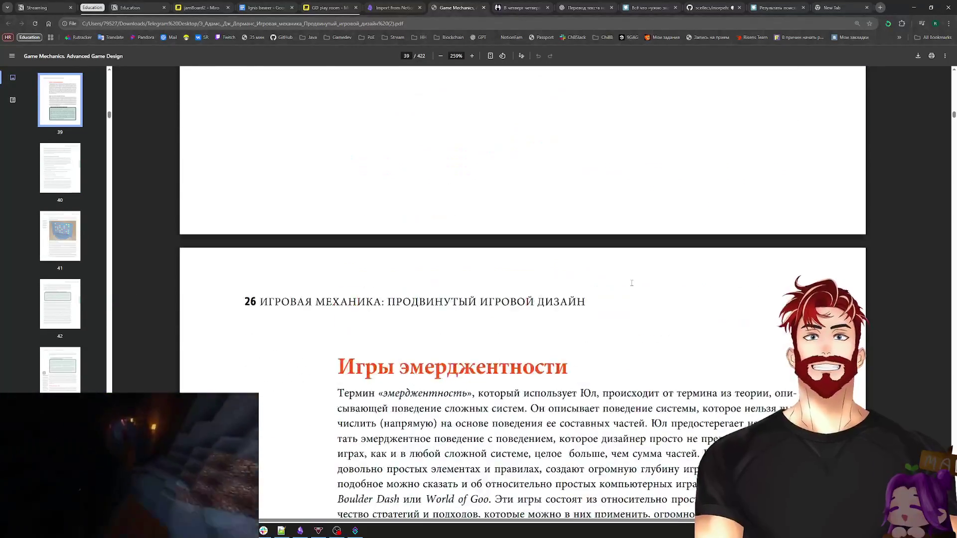
scroll(632, 284, "up", 20)
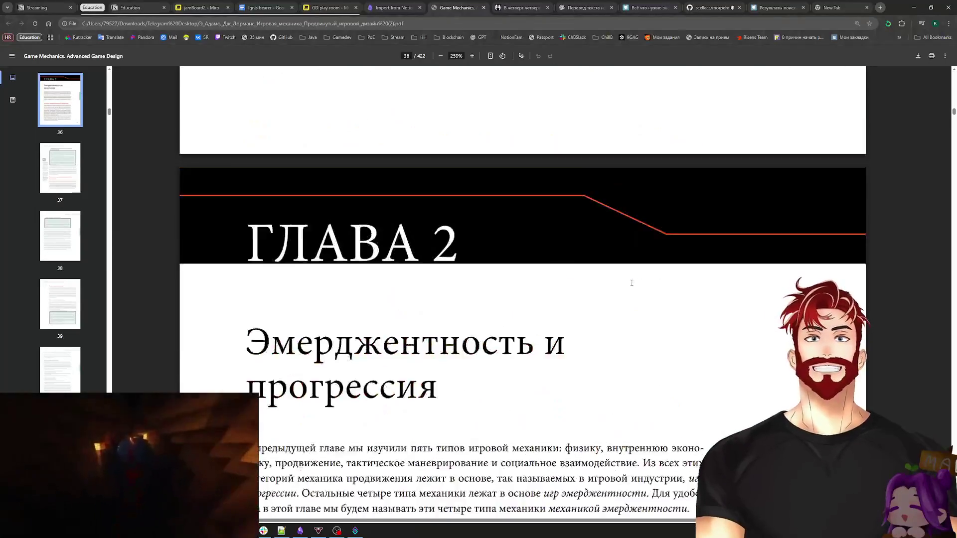
scroll(631, 283, "up", 5)
scroll(632, 285, "down", 3, "ctrl")
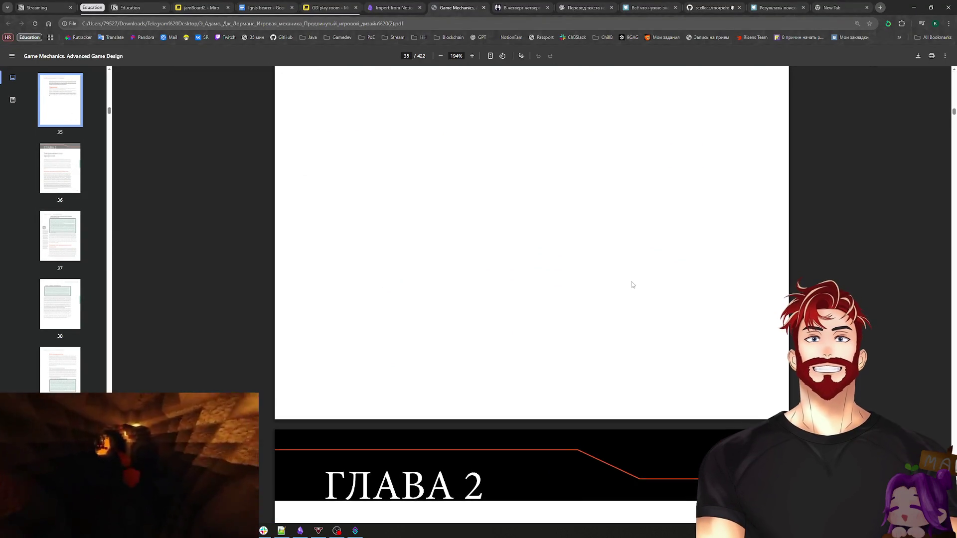
scroll(451, 350, "down", 5)
scroll(451, 350, "down", 15)
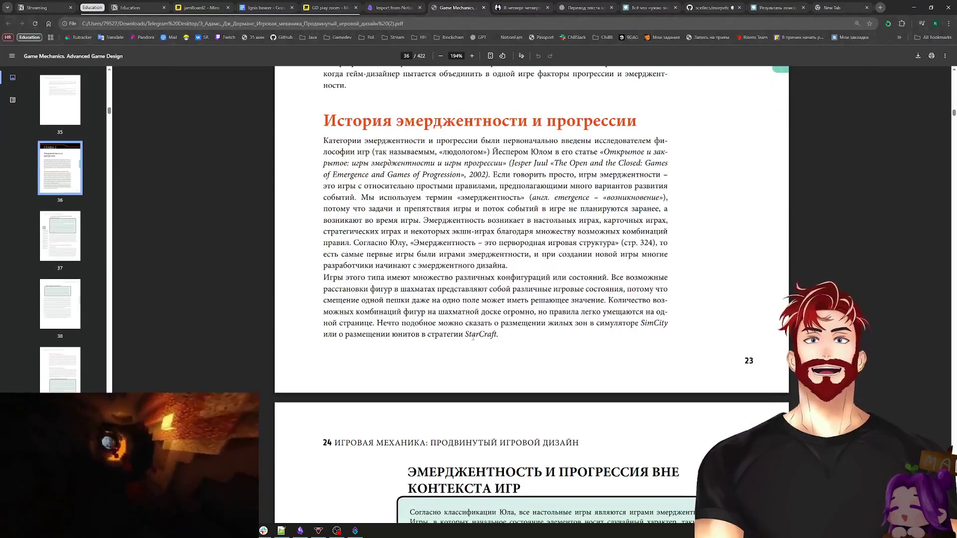
scroll(579, 256, "down", 15)
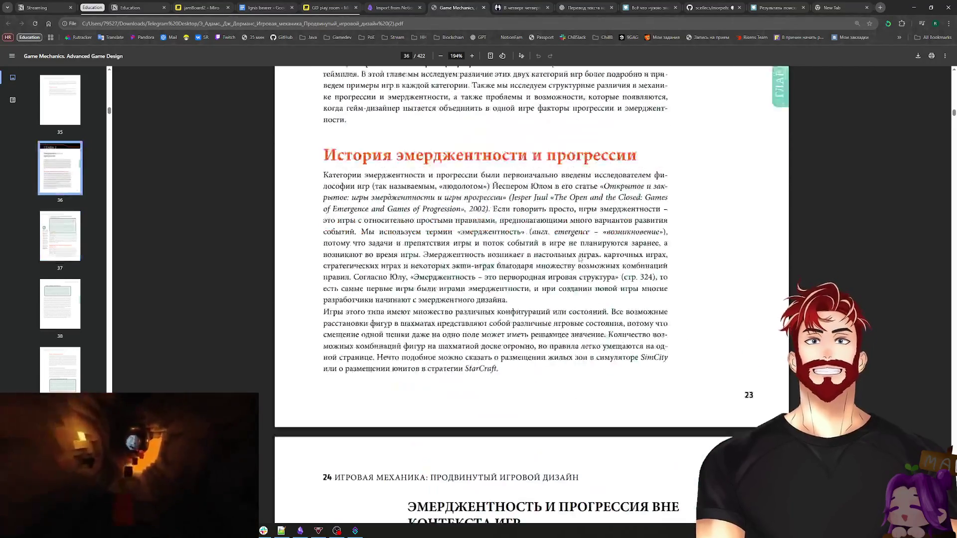
Step: Browse the earlier pages, return to page 36, and highlight the word «людологом»
scroll(579, 257, "up", 20)
scroll(579, 259, "up", 20)
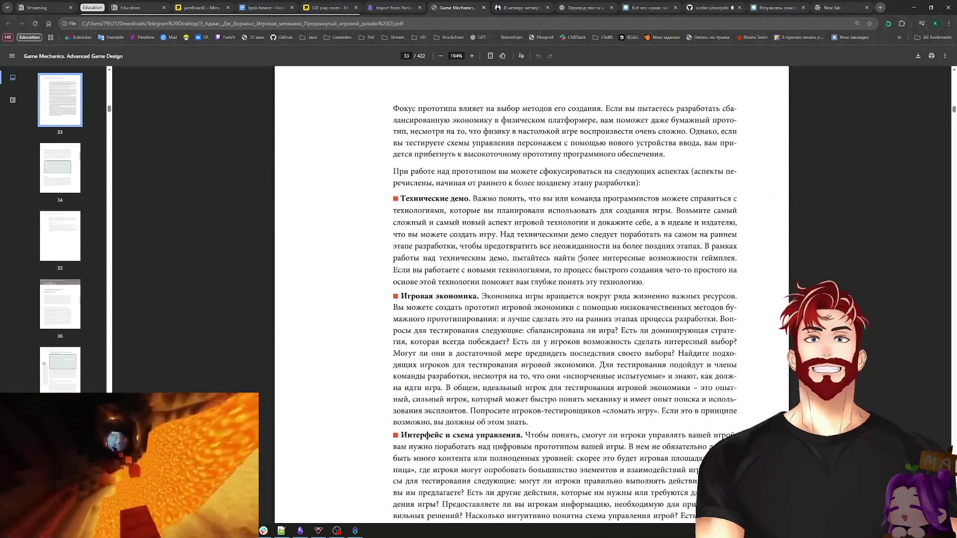
scroll(579, 259, "up", 20)
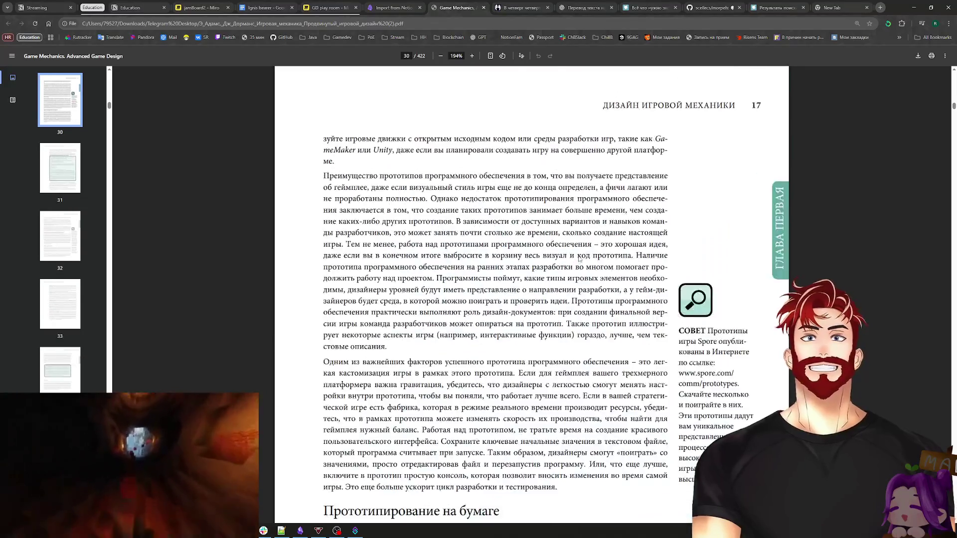
scroll(579, 258, "up", 20)
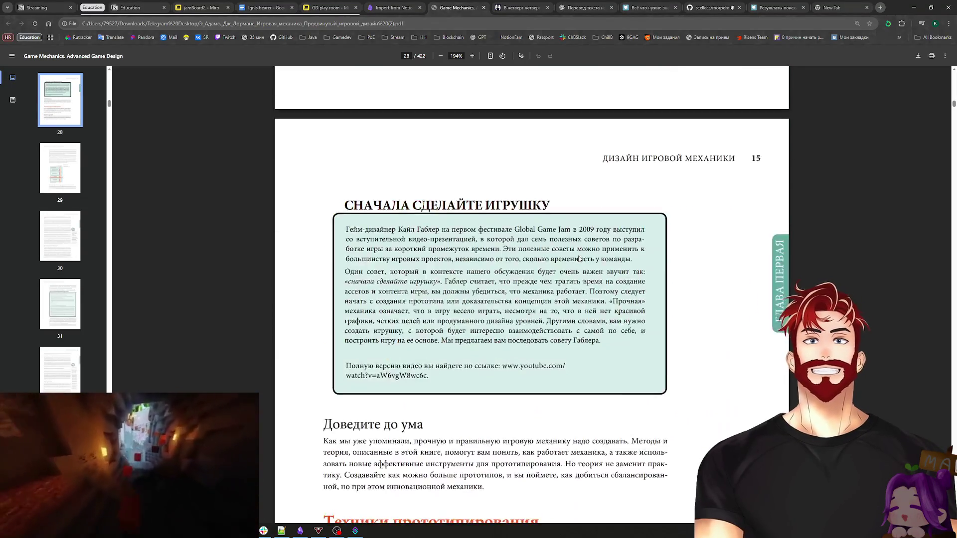
scroll(579, 259, "up", 20)
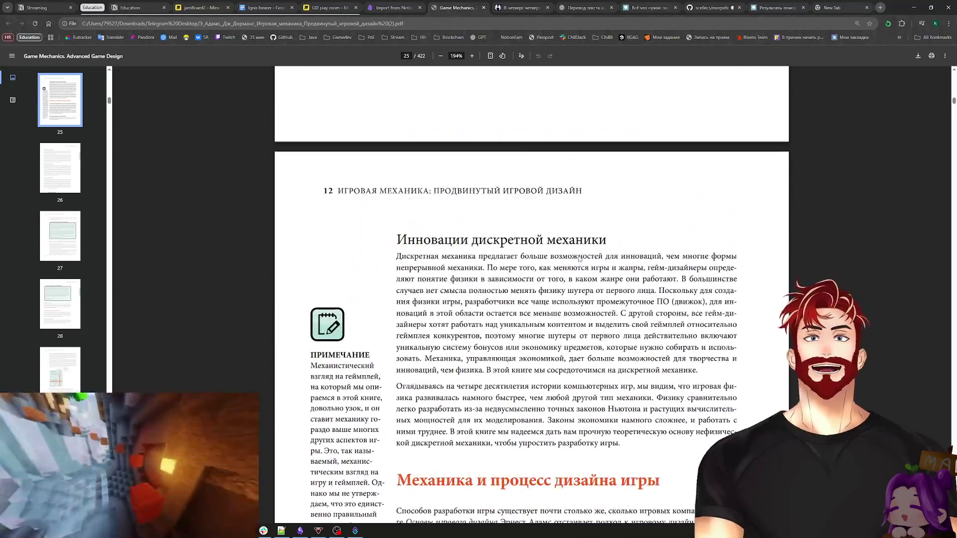
scroll(579, 254, "down", 20)
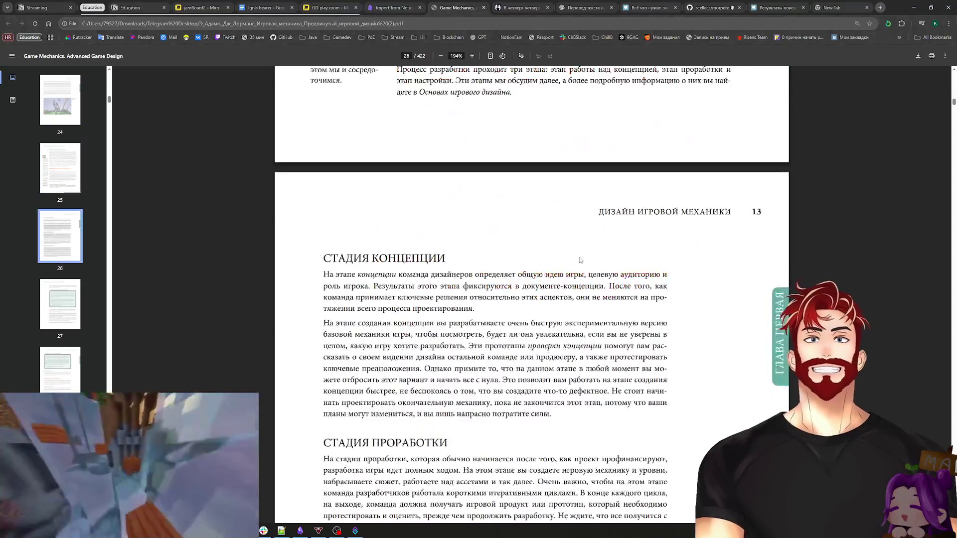
scroll(588, 261, "down", 20)
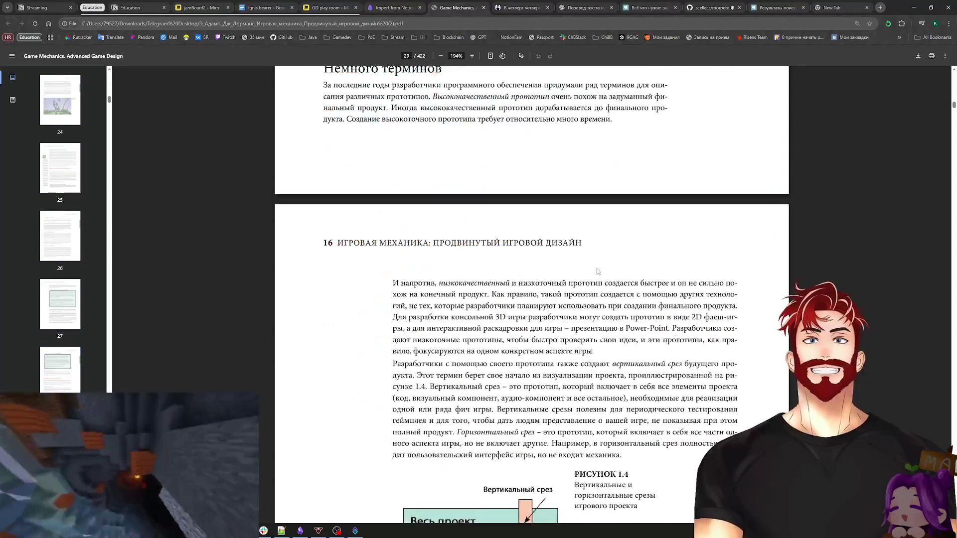
scroll(601, 273, "down", 20)
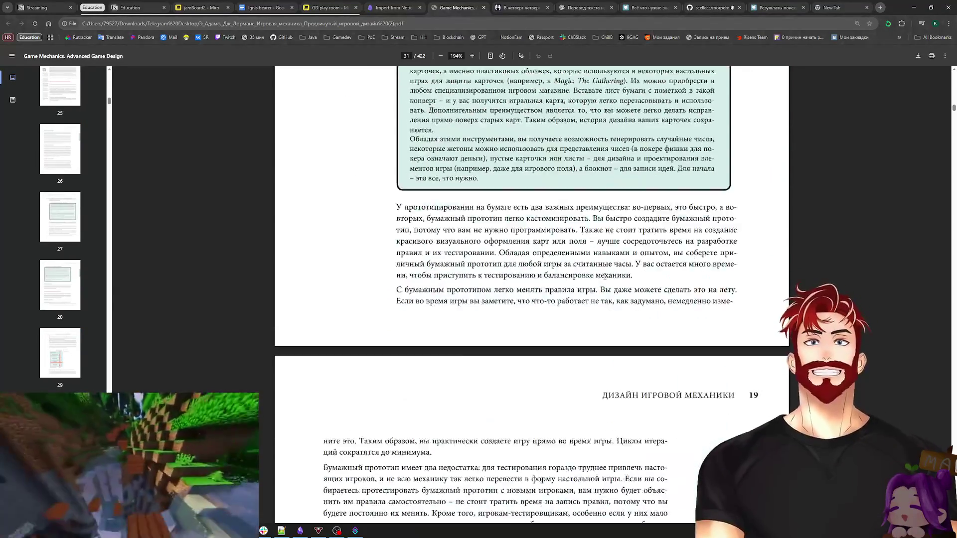
scroll(601, 273, "down", 20)
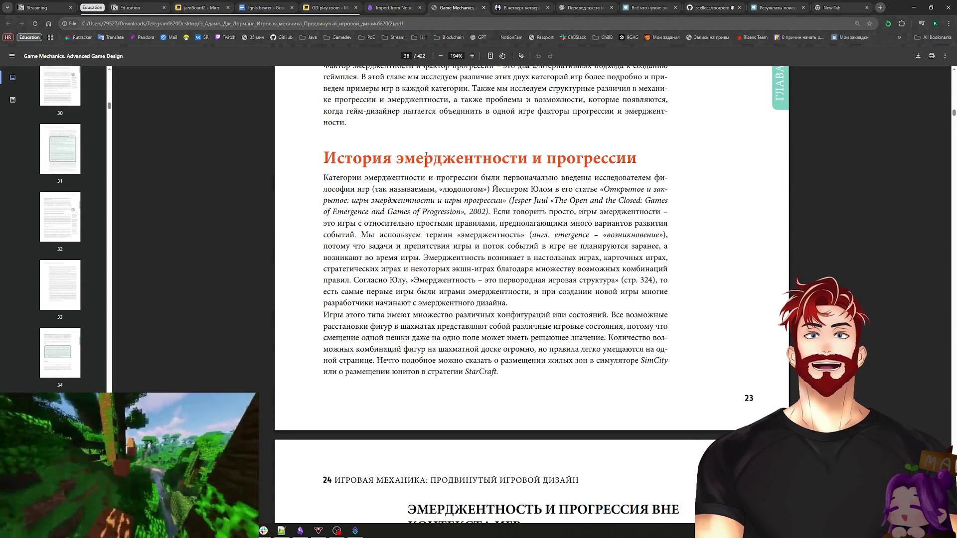
left_click_drag(439, 189, 487, 190)
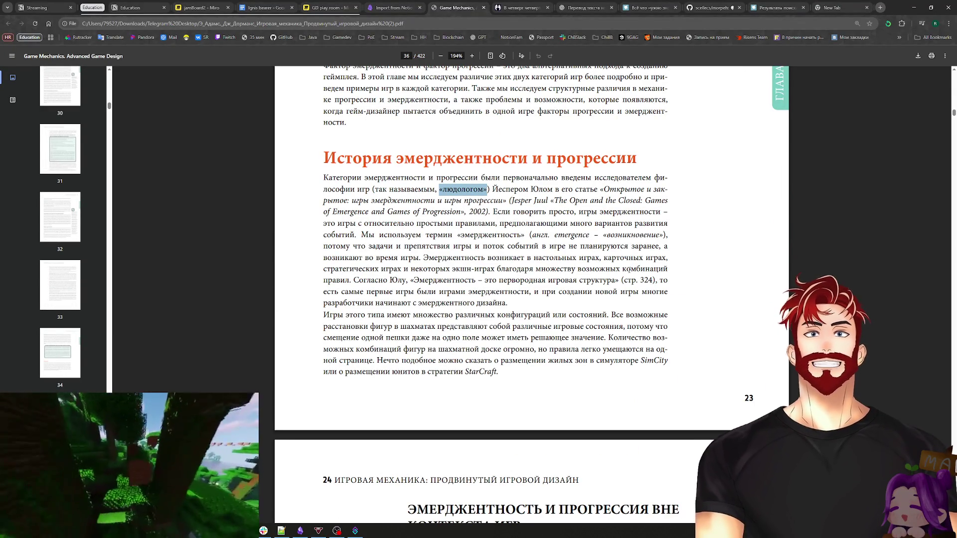
Step: Deselect «людологом» and move on to page 37's 'Сравнение игр эмерджентности и игр прогрессии' heading
left_click(687, 275)
scroll(693, 272, "down", 9)
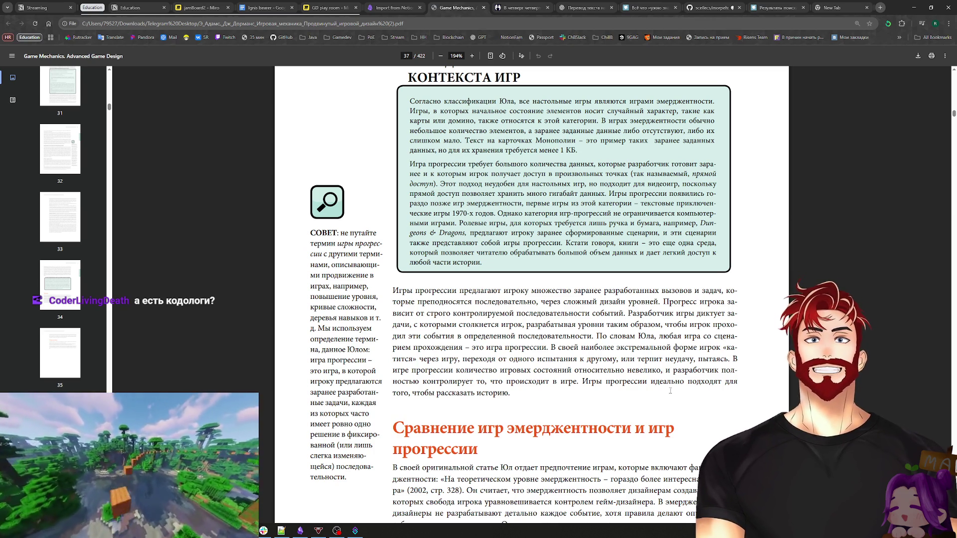
Step: Scroll through pages 38–39 past 'Игры эмерджентности' to the 'Пространство вероятностей' box
scroll(531, 330, "down", 4)
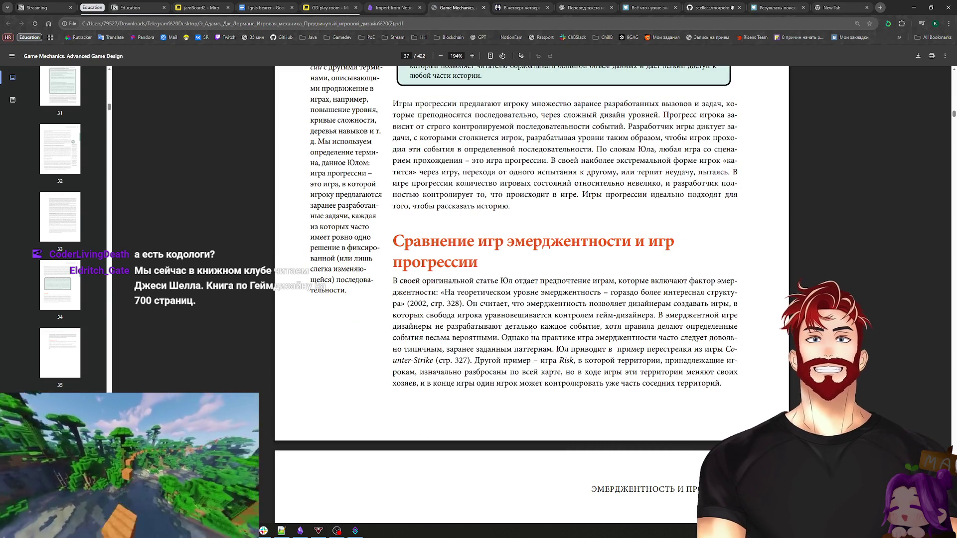
scroll(531, 330, "down", 10)
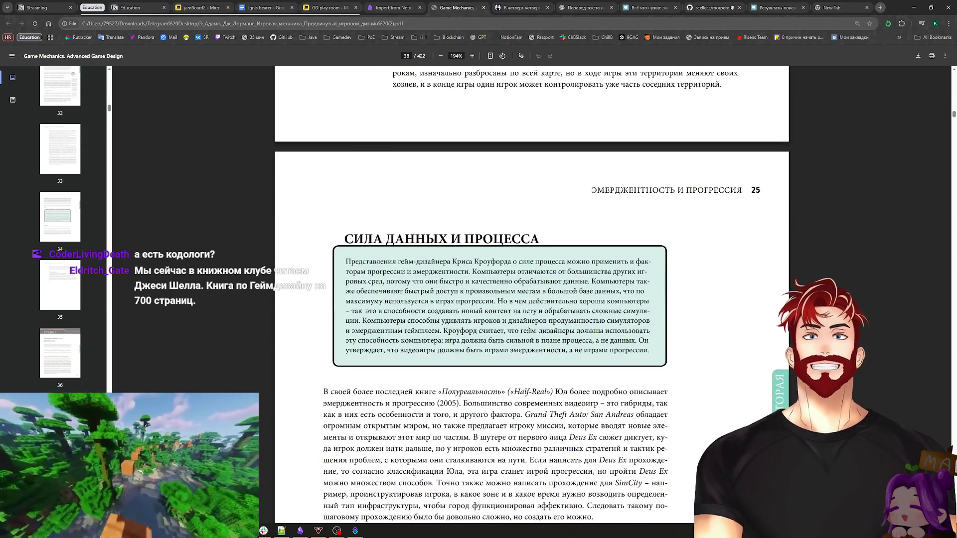
scroll(587, 337, "down", 15)
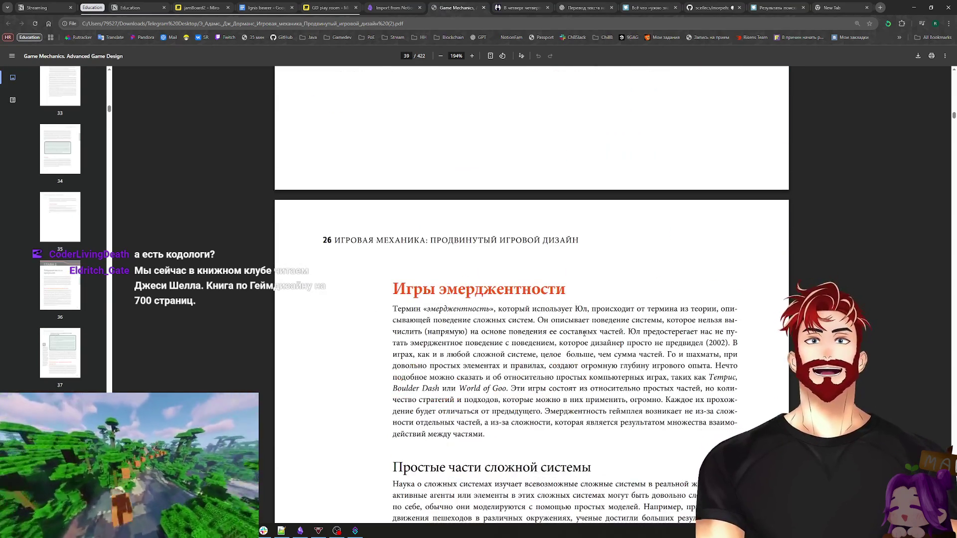
scroll(587, 336, "down", 5)
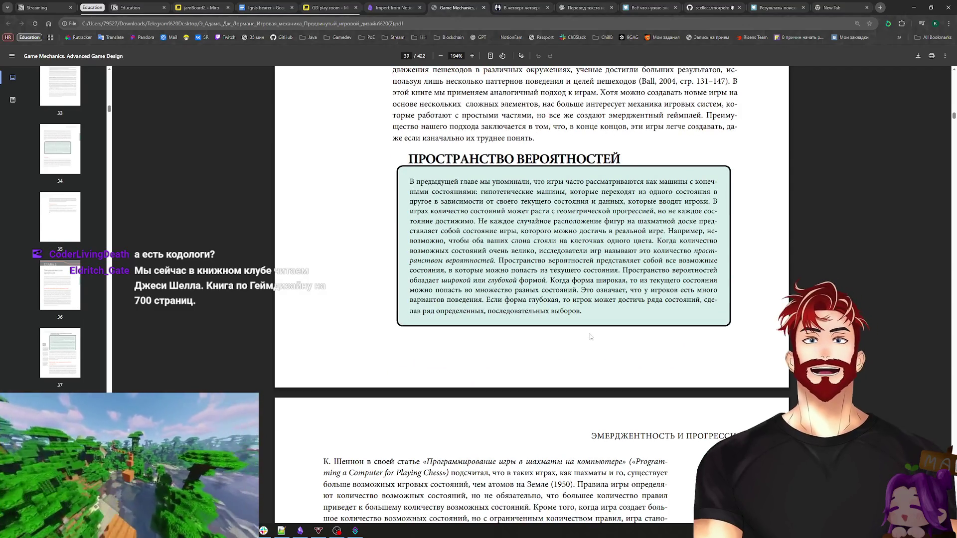
scroll(590, 337, "down", 5)
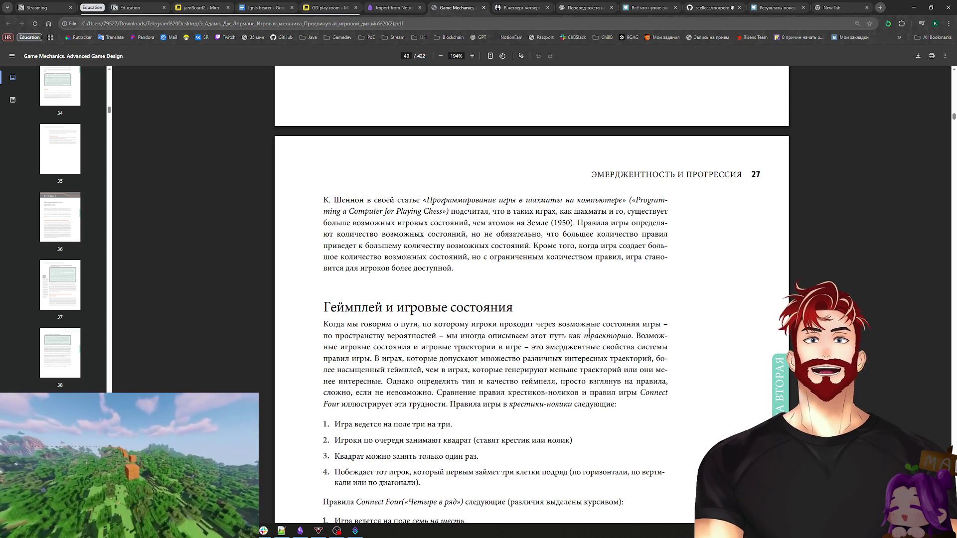
Step: Scroll down through the book to the Forest Temple diagram
scroll(571, 333, "down", 10)
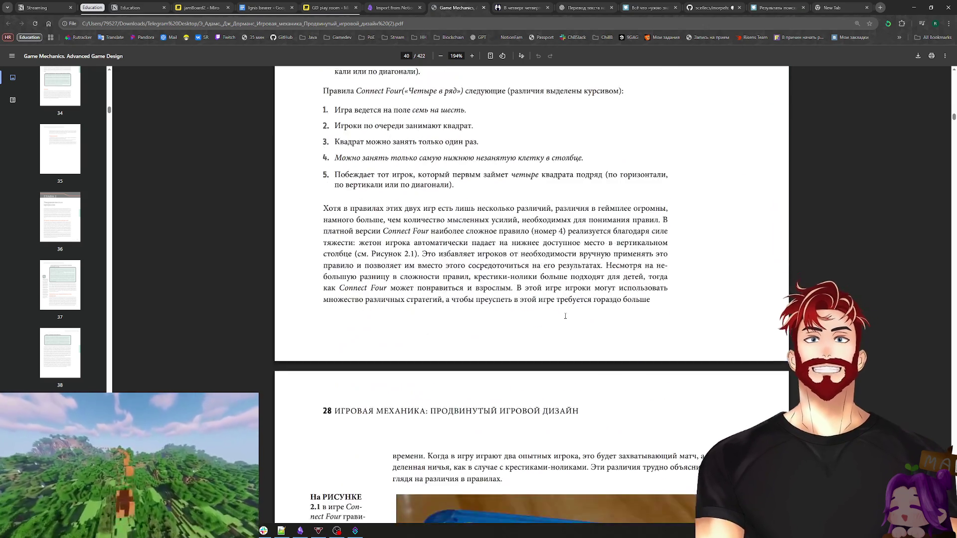
scroll(566, 317, "down", 10)
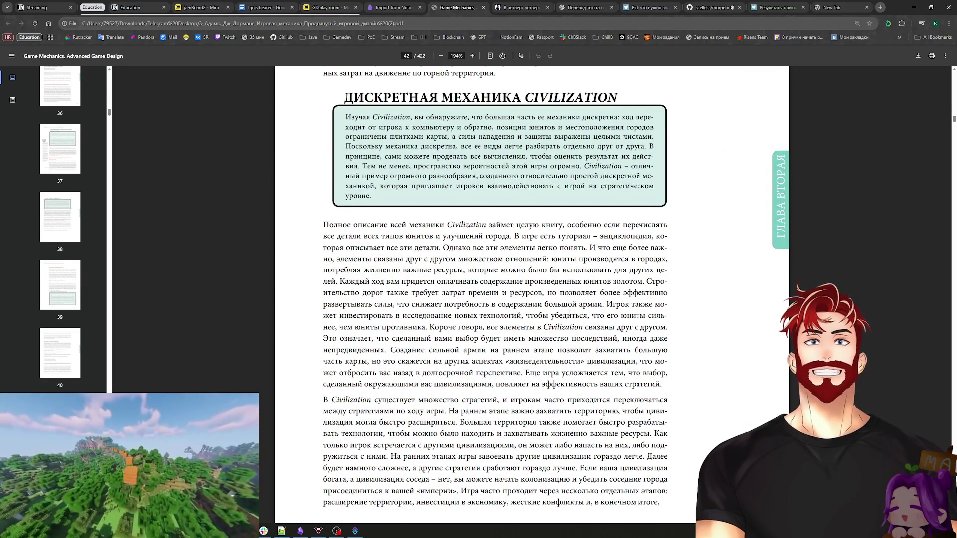
scroll(573, 318, "down", 5)
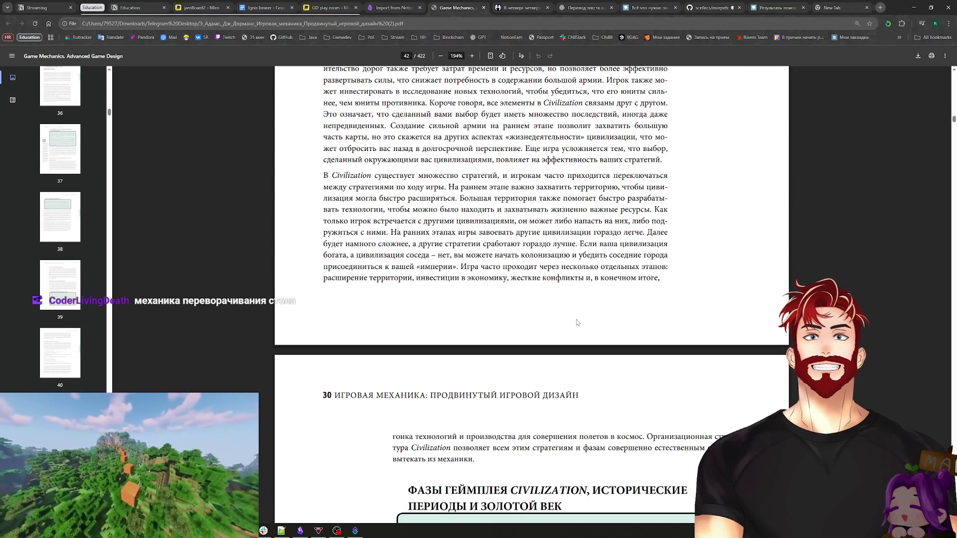
scroll(576, 322, "down", 4)
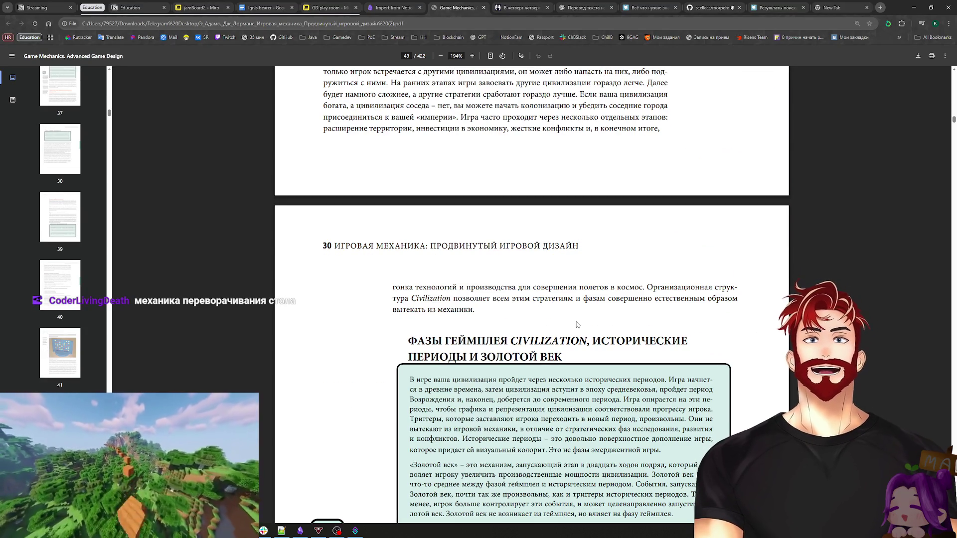
scroll(576, 323, "down", 7)
scroll(577, 325, "down", 5)
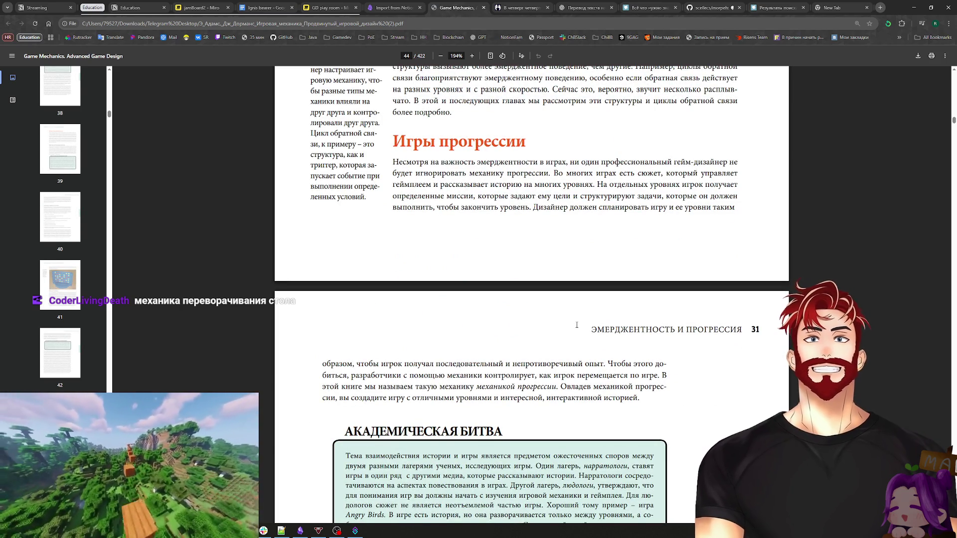
scroll(577, 325, "down", 20)
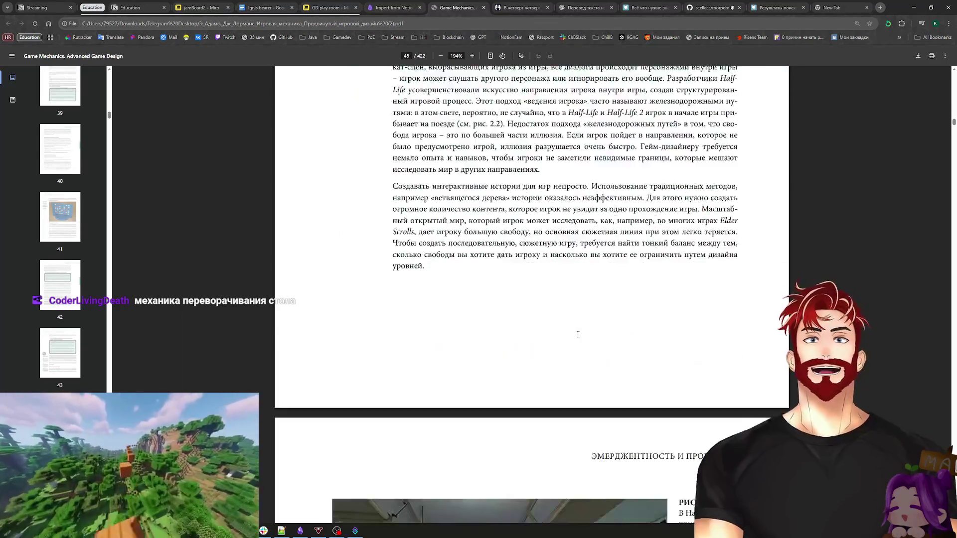
scroll(578, 335, "down", 20)
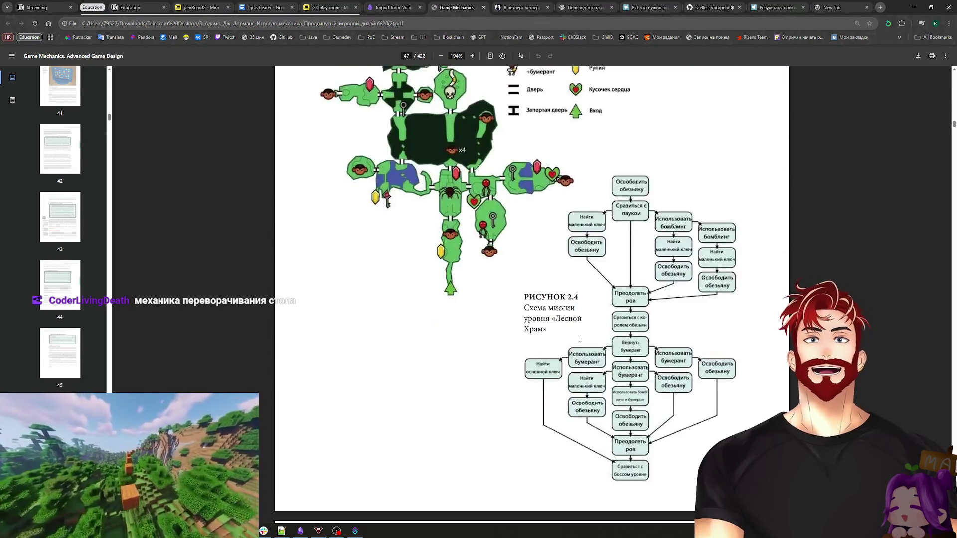
scroll(580, 339, "down", 5)
Step: Scroll back up to page 21's Table 1.1 'Игровая механика и игровые жанры'
scroll(578, 341, "up", 20)
scroll(577, 341, "up", 20)
scroll(577, 341, "up", 20)
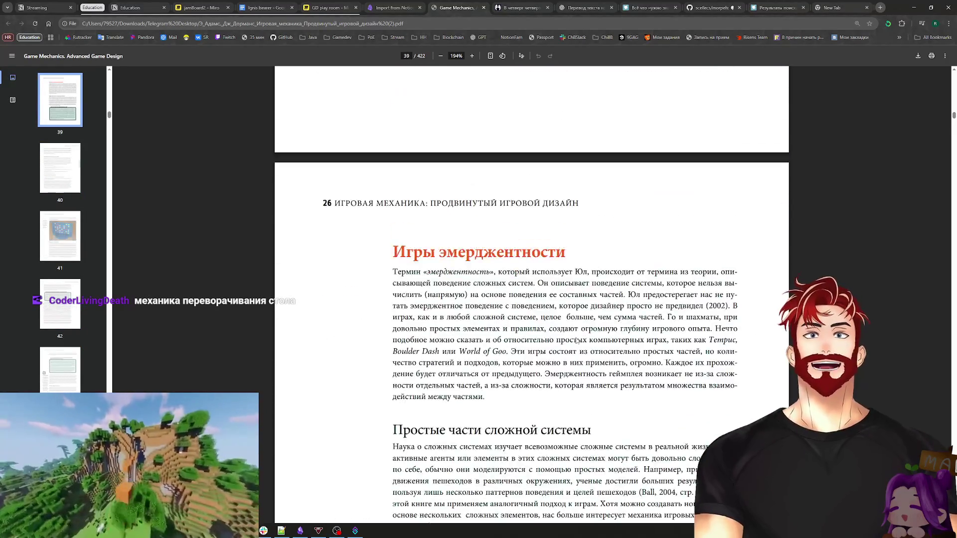
scroll(576, 341, "up", 20)
scroll(577, 340, "up", 20)
scroll(577, 341, "up", 20)
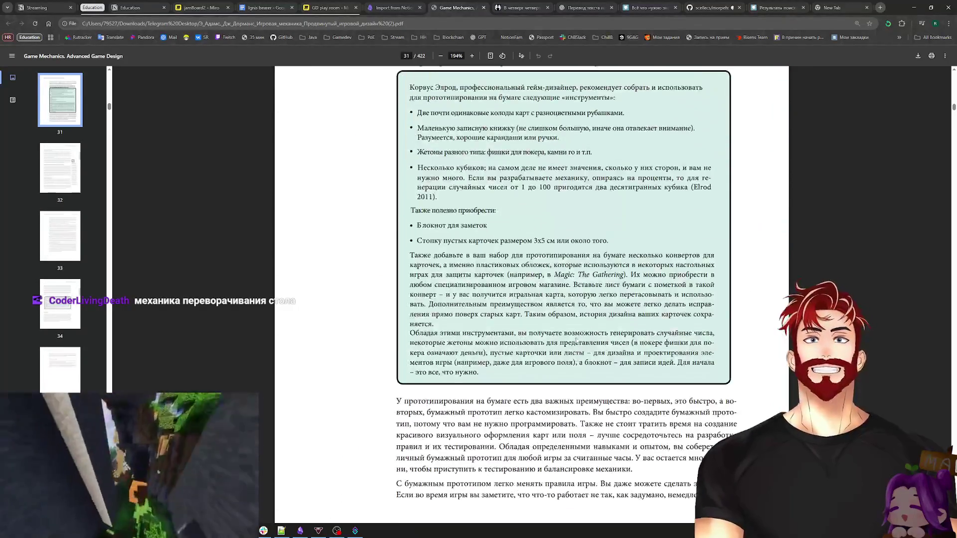
scroll(576, 340, "up", 20)
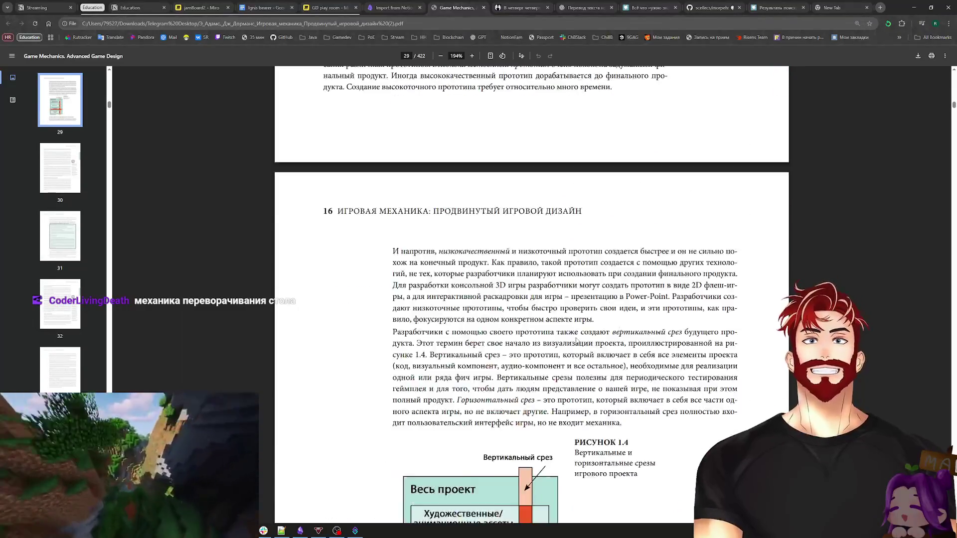
scroll(576, 341, "up", 20)
scroll(577, 340, "up", 20)
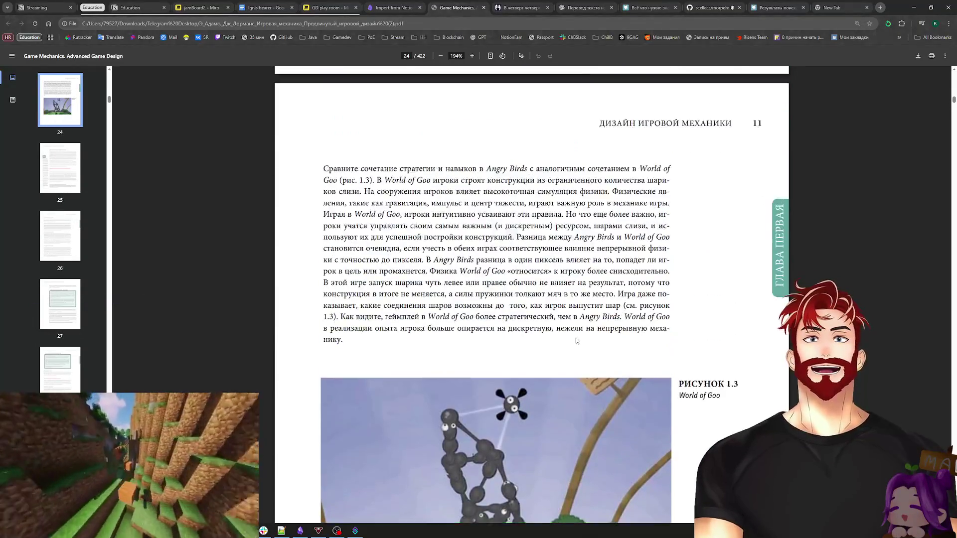
scroll(577, 341, "up", 20)
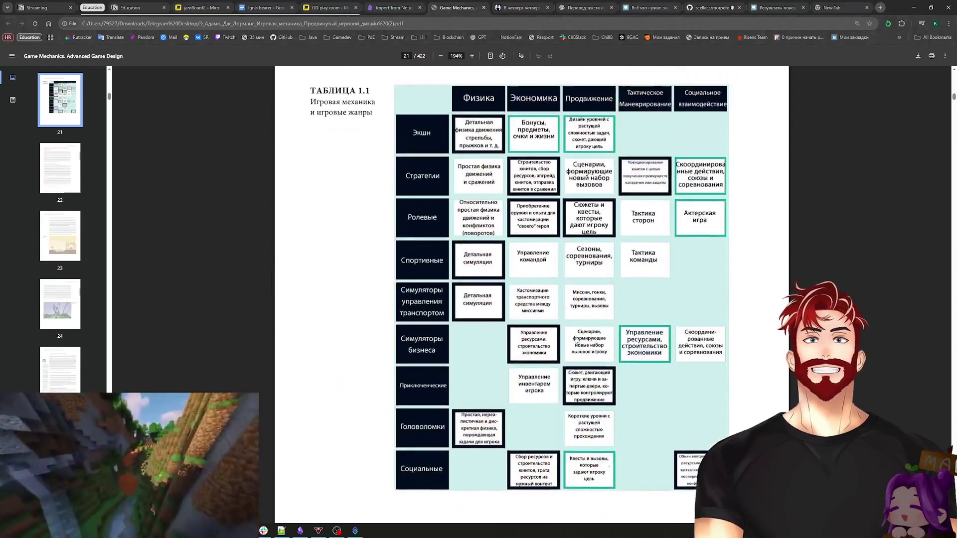
scroll(514, 278, "up", 3)
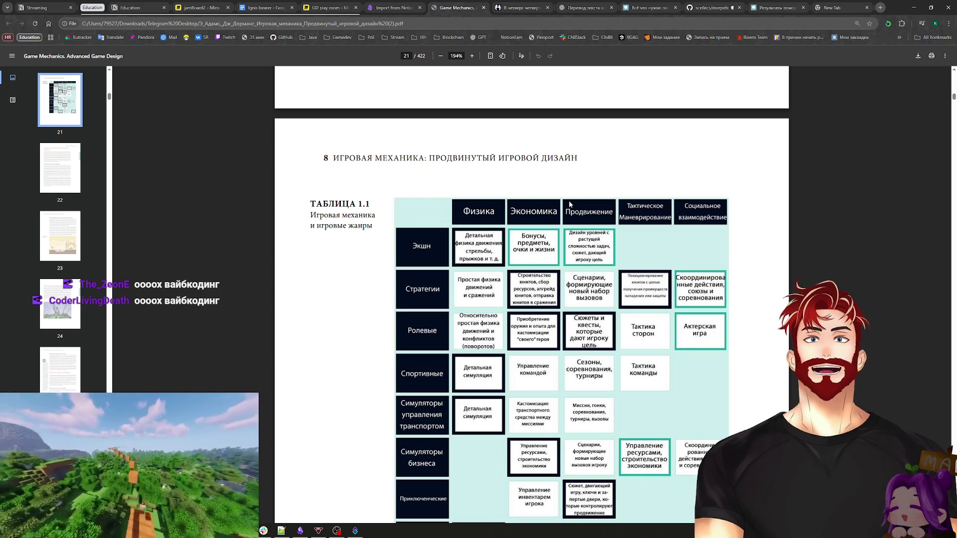
scroll(576, 284, "down", 15)
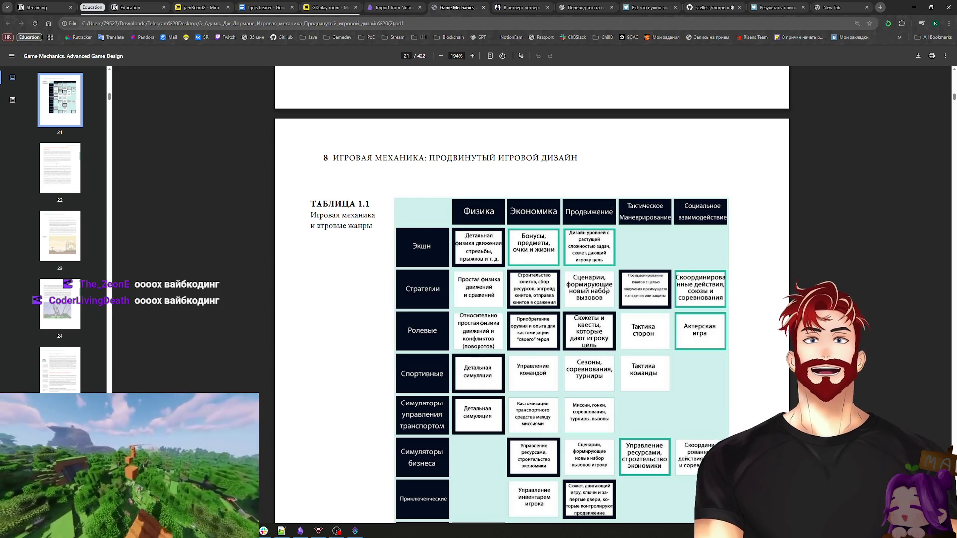
Step: Scroll the Game Mechanics PDF from Игры прогрессии down to the Лесной Храм map, Figure 2.3
scroll(684, 249, "down", 20)
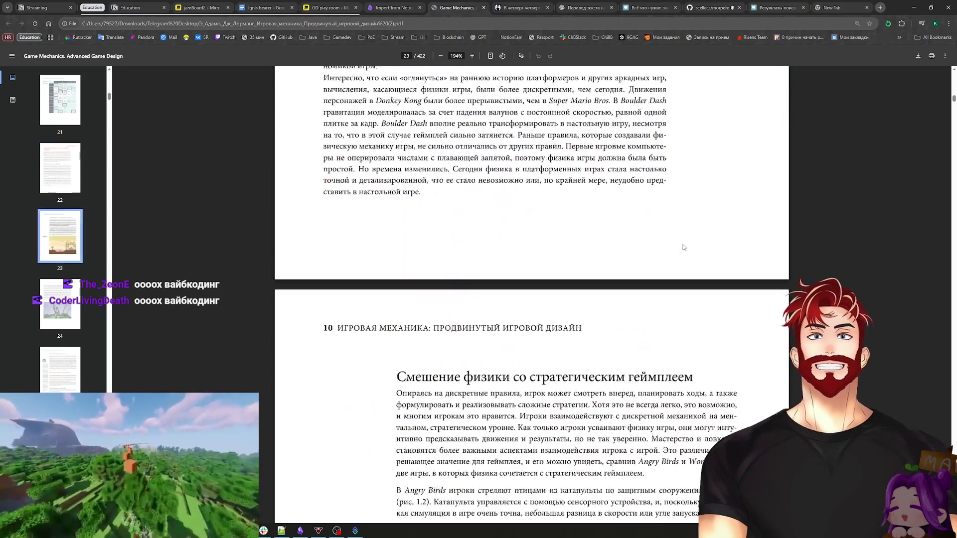
scroll(740, 257, "down", 15)
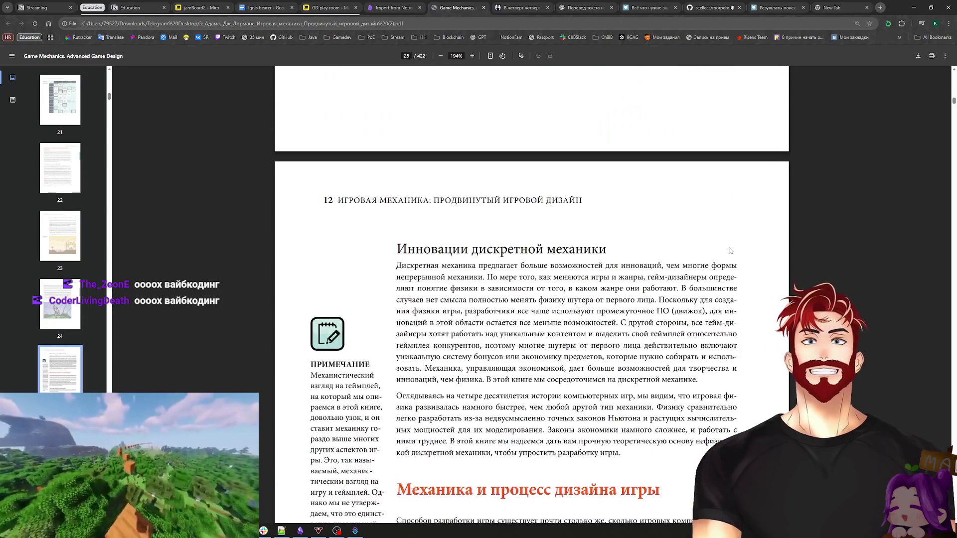
scroll(717, 249, "down", 20)
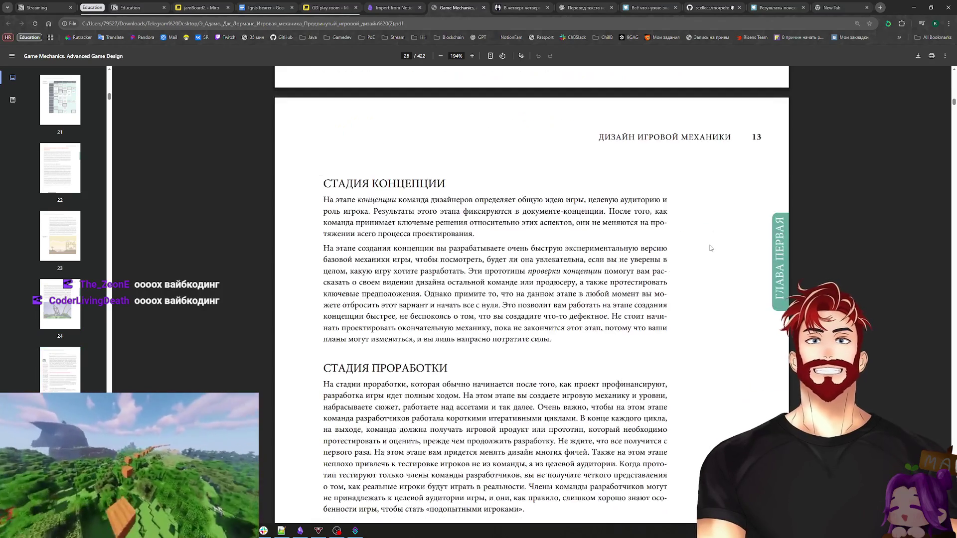
scroll(703, 252, "down", 20)
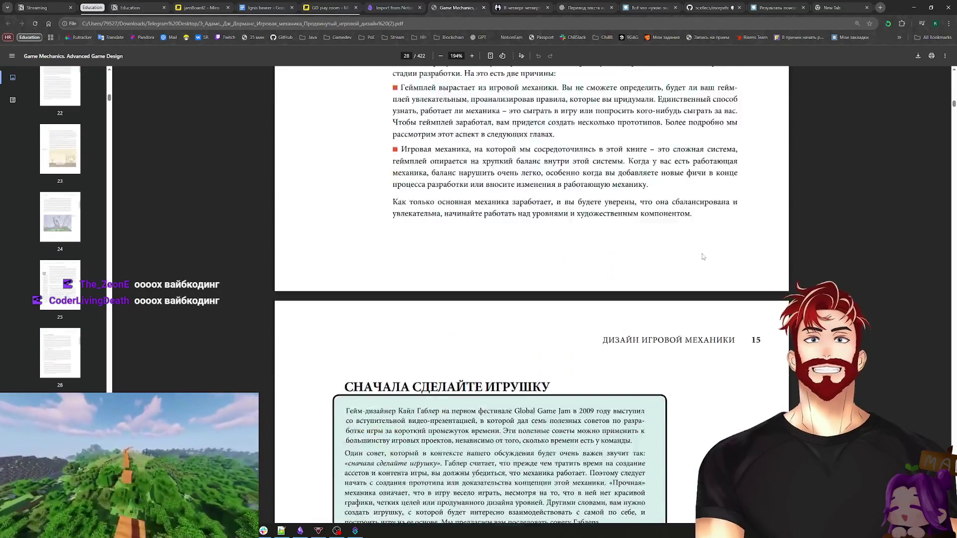
scroll(706, 250, "down", 20)
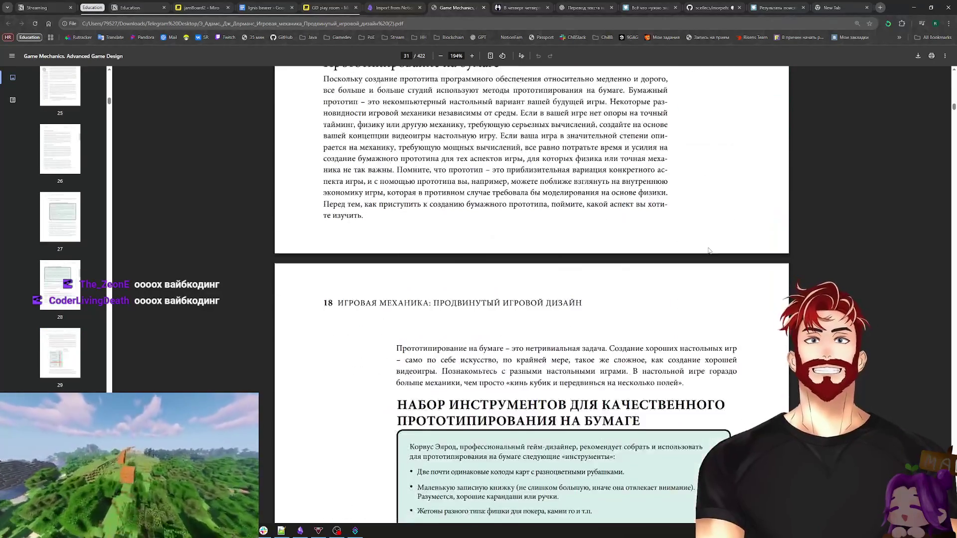
scroll(834, 255, "down", 20)
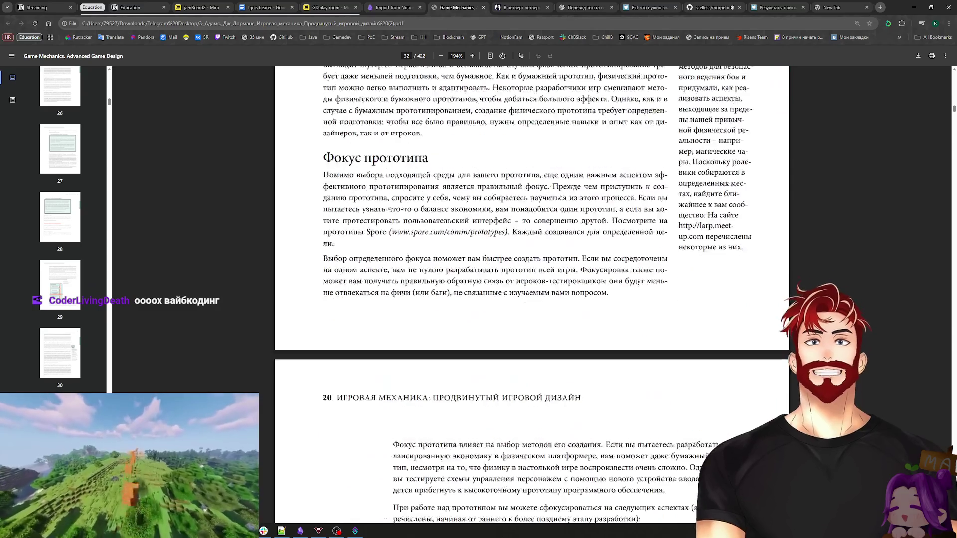
scroll(834, 254, "down", 20)
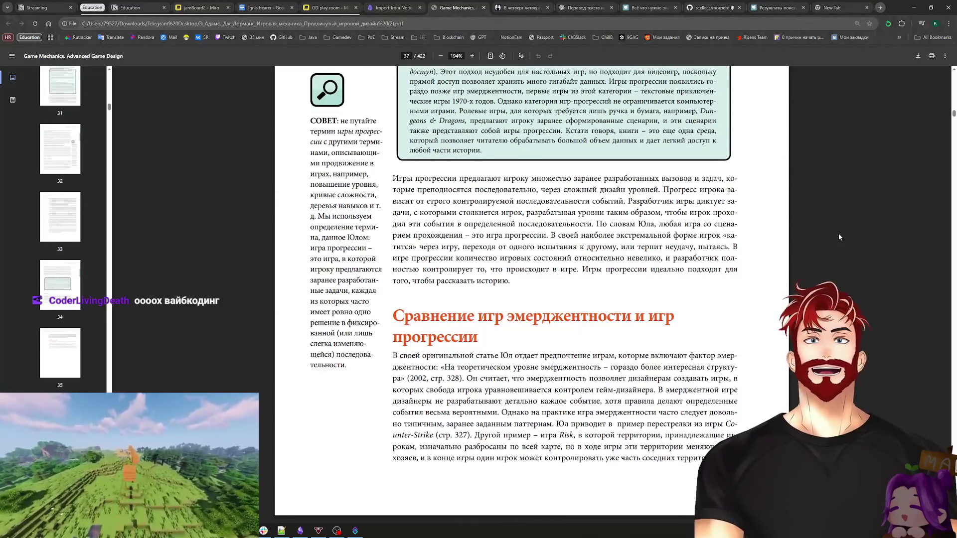
scroll(839, 233, "up", 11)
scroll(839, 235, "down", 6)
scroll(839, 238, "down", 20)
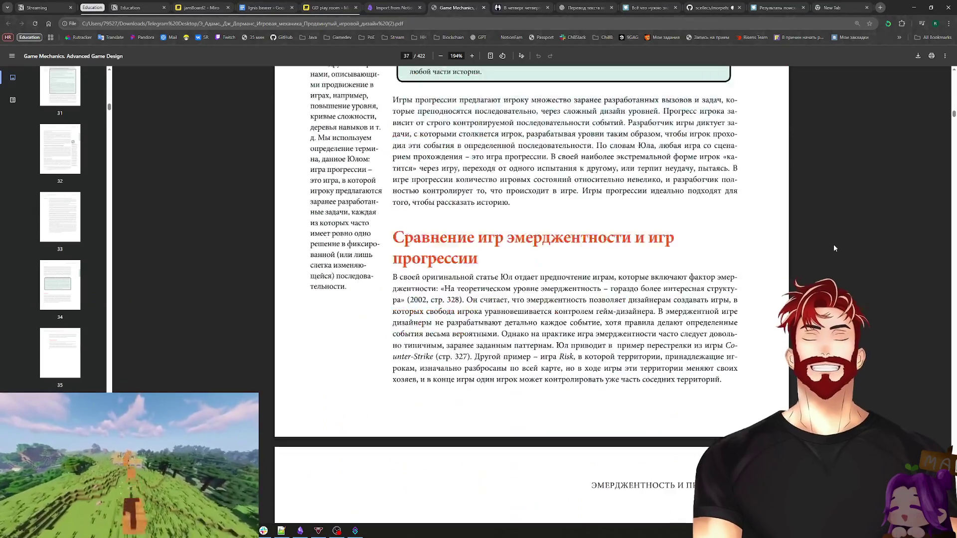
scroll(827, 234, "down", 15)
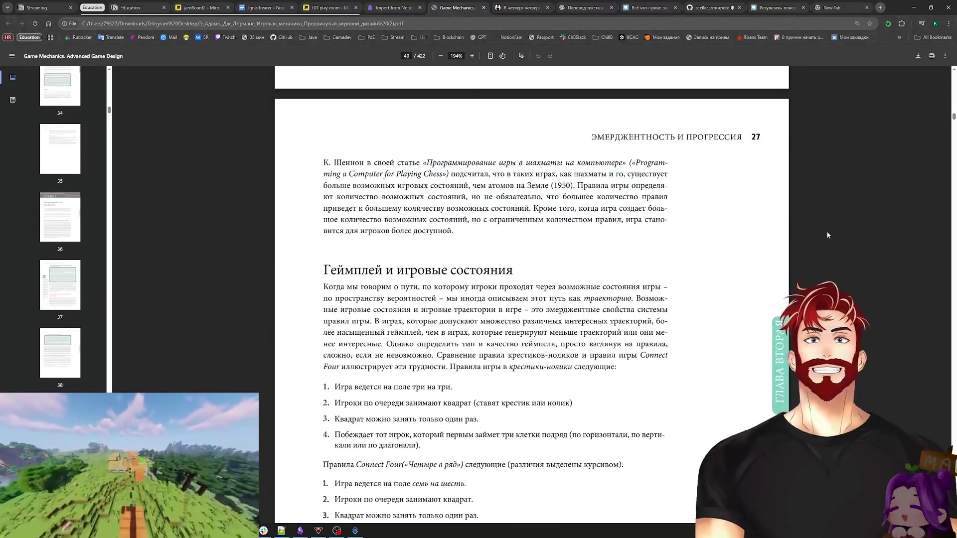
scroll(827, 231, "down", 18)
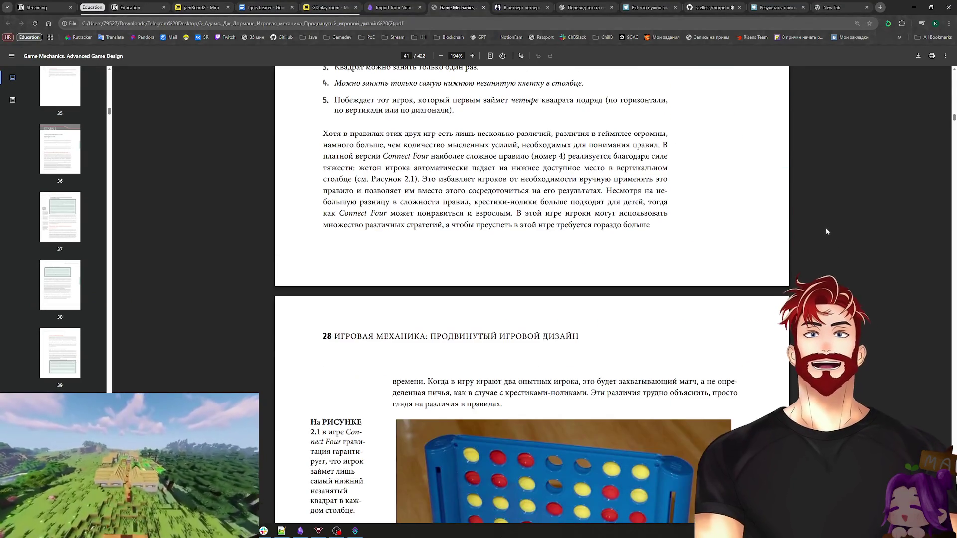
scroll(827, 238, "down", 5)
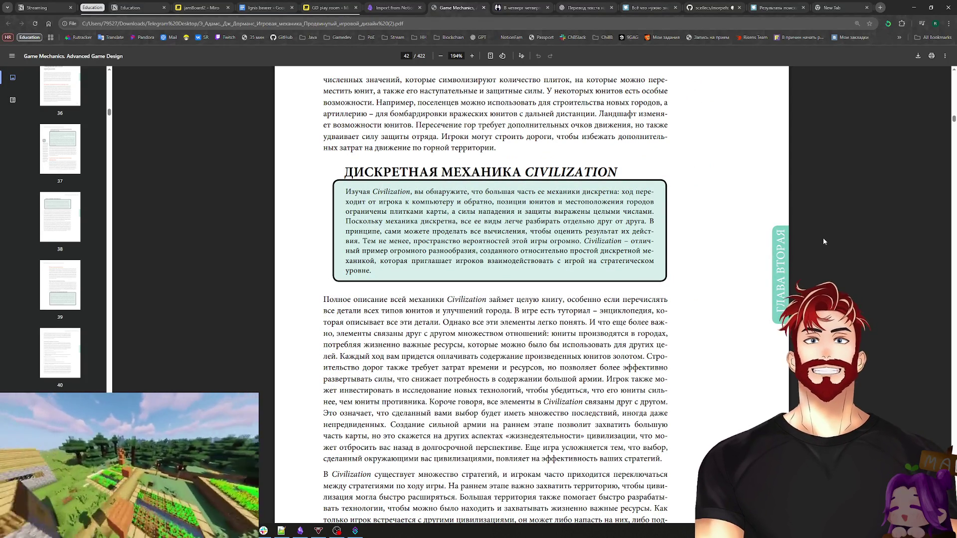
scroll(824, 238, "down", 9)
scroll(827, 237, "down", 5)
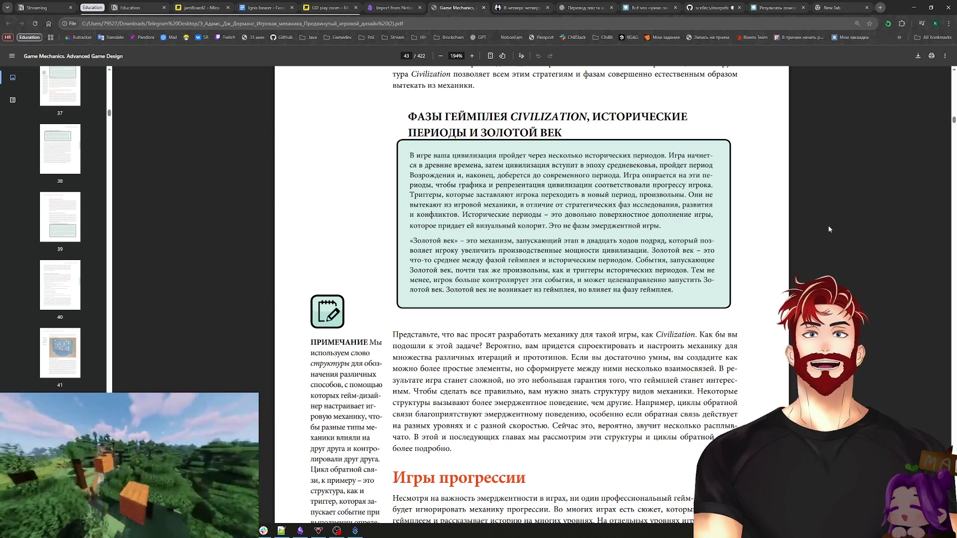
scroll(827, 230, "down", 5)
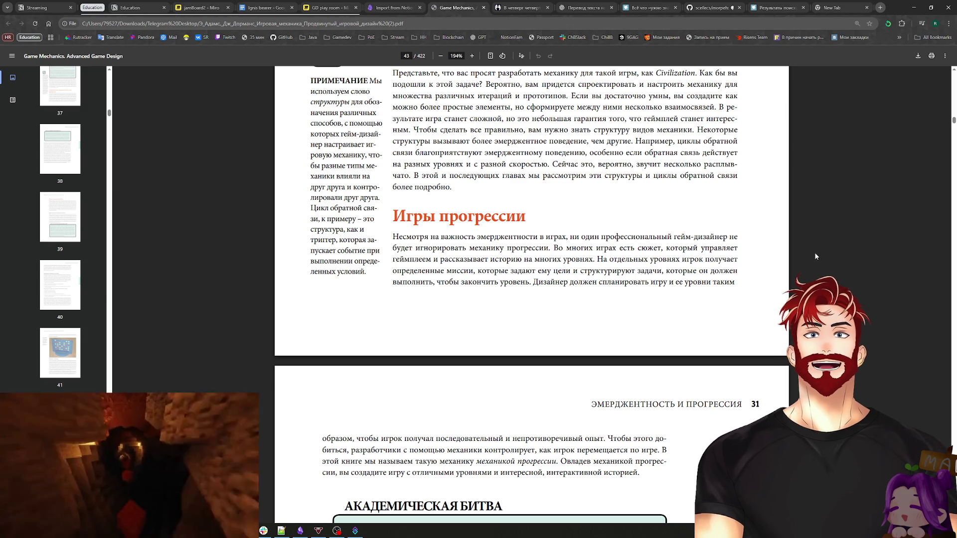
scroll(815, 253, "down", 12)
scroll(761, 250, "down", 20)
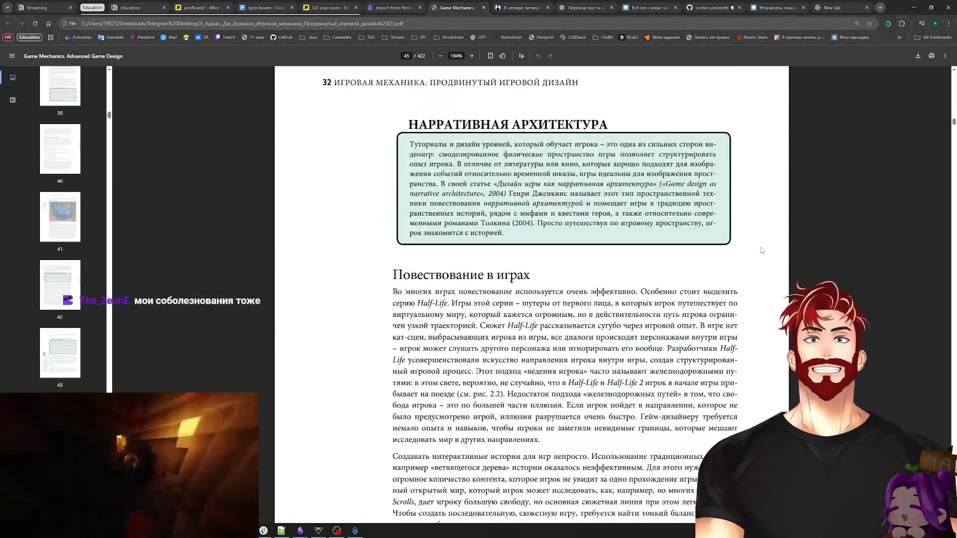
scroll(763, 248, "down", 20)
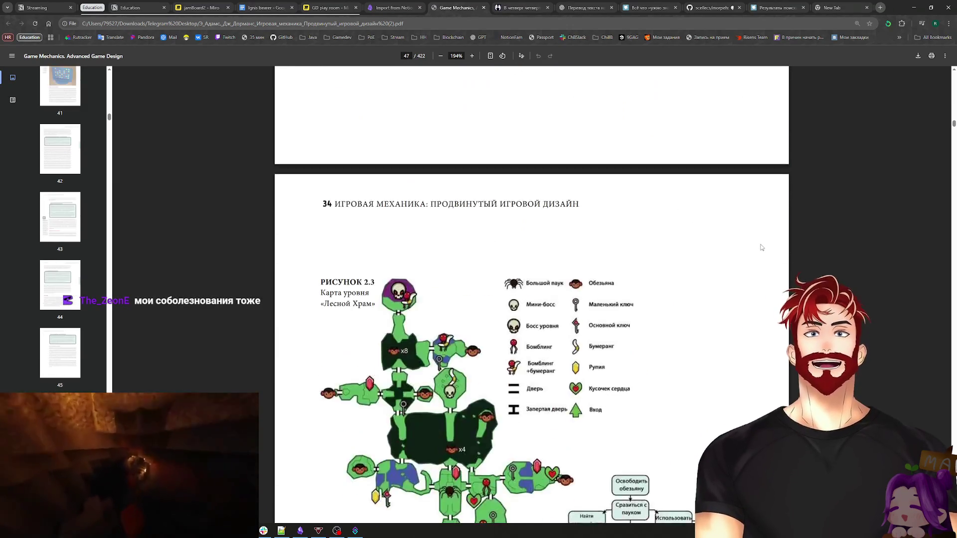
scroll(751, 260, "down", 20)
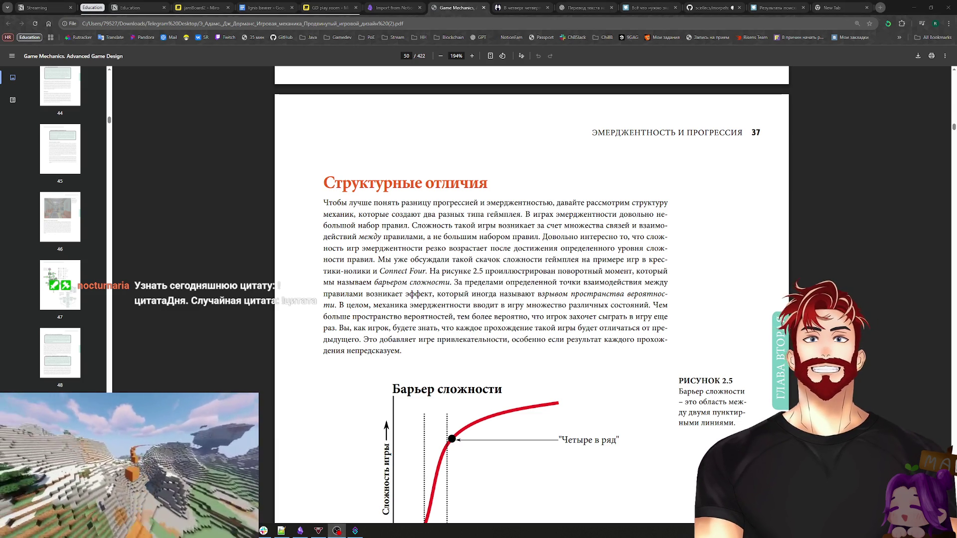
Step: Scroll the PDF further down to the Структурные отличия text and Барьер сложности figure
scroll(660, 204, "down", 4)
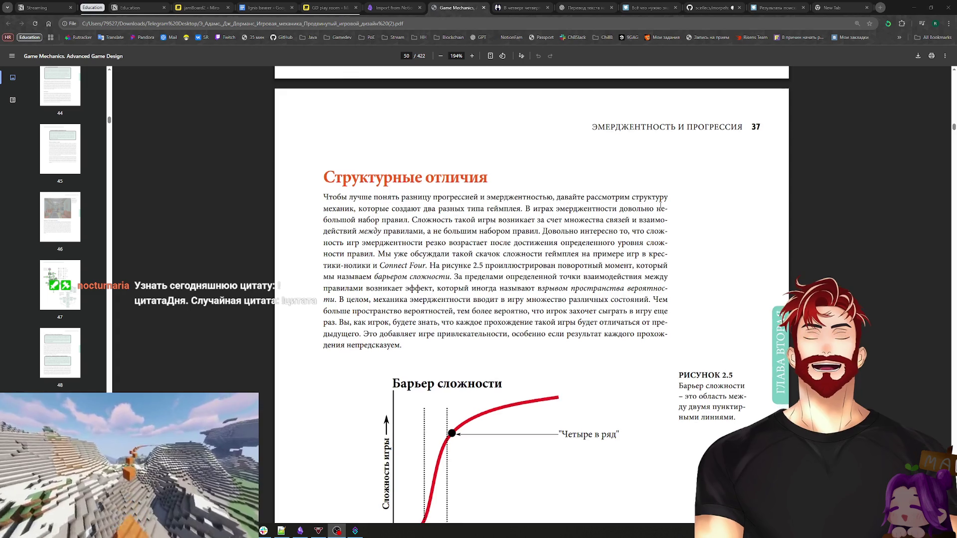
Step: Look over the Структурные отличия page in the PDF, then bring Obsidian to the front
scroll(662, 209, "up", 3)
scroll(663, 209, "down", 12)
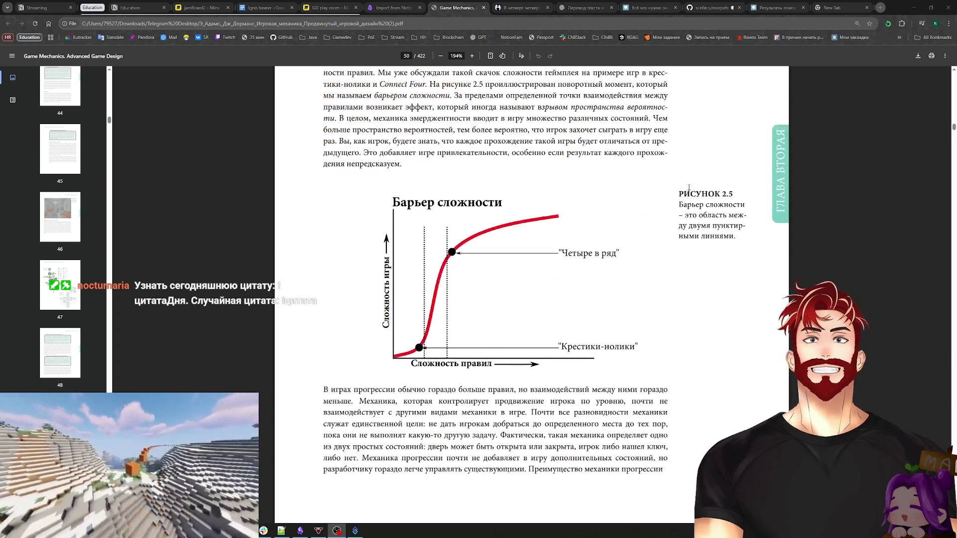
scroll(693, 191, "up", 15)
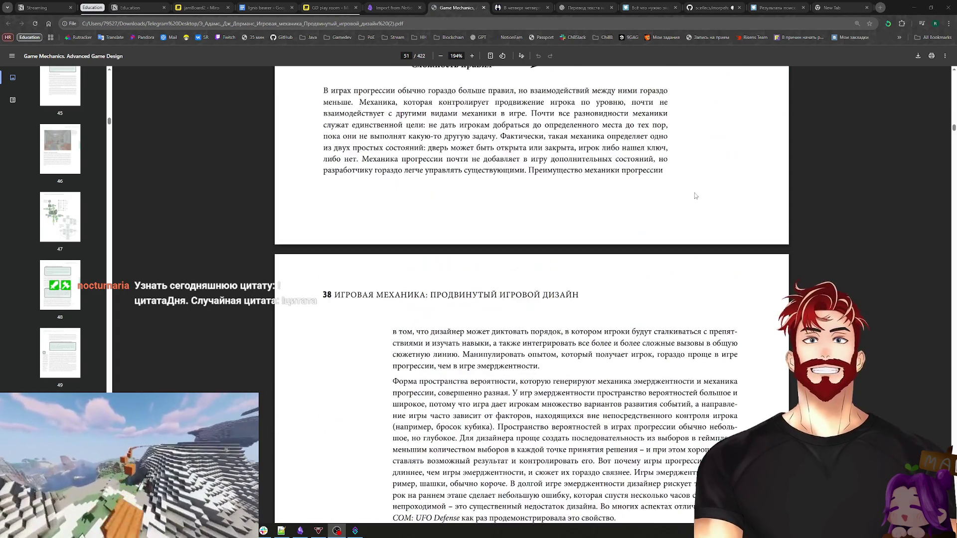
scroll(626, 180, "up", 1)
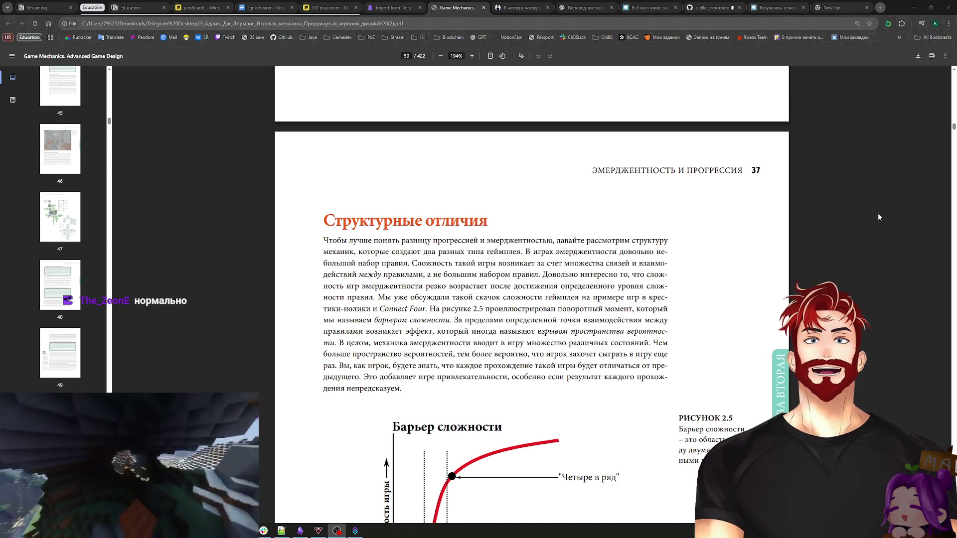
scroll(716, 223, "up", 2)
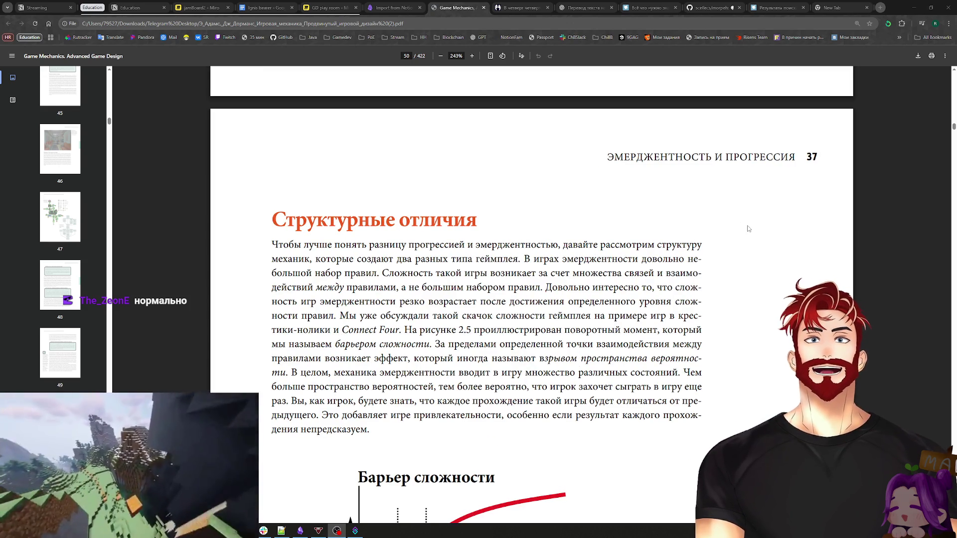
scroll(748, 228, "down", 1)
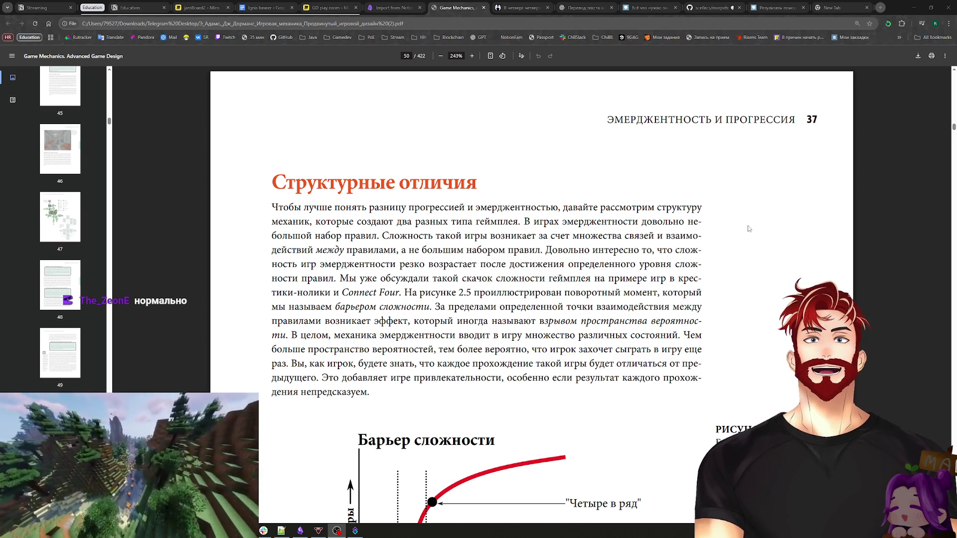
left_click(301, 530)
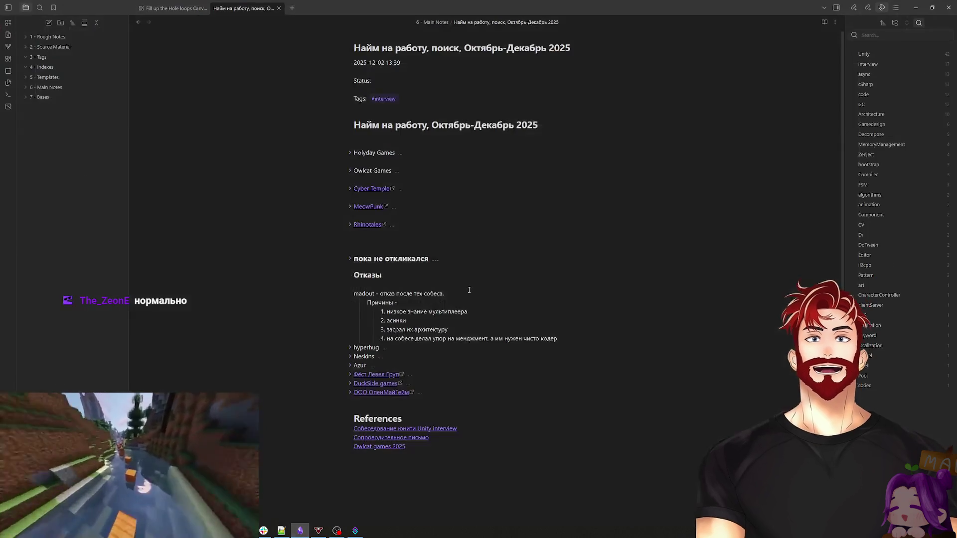
Step: Expand the 2 - Source Material and 1 - Rough Notes folders, glancing at the async await and Unity notes
left_click(25, 47)
left_click(50, 56)
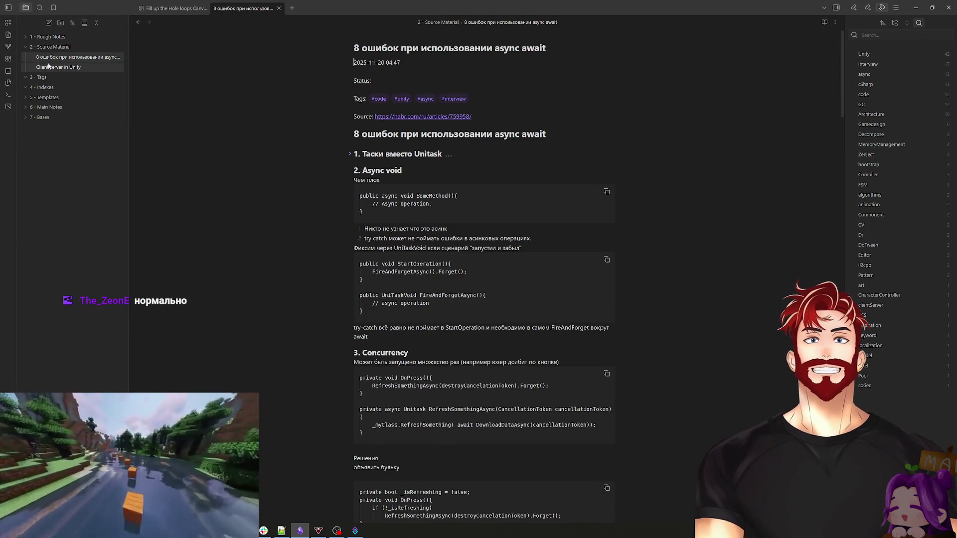
left_click(50, 67)
left_click(25, 36)
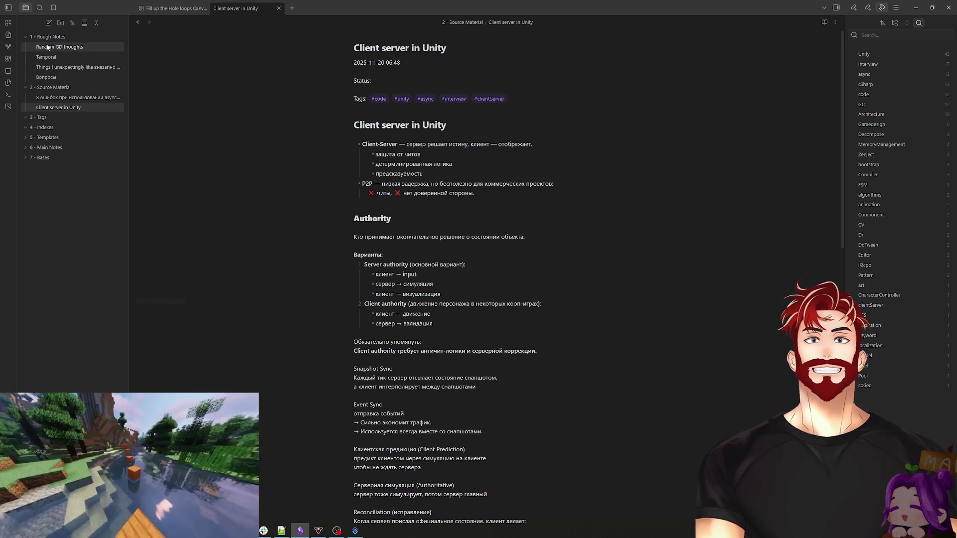
Step: Create a new note in 2 - Source Material and clear the mistyped title attempts
right_click(52, 87)
left_click(73, 95)
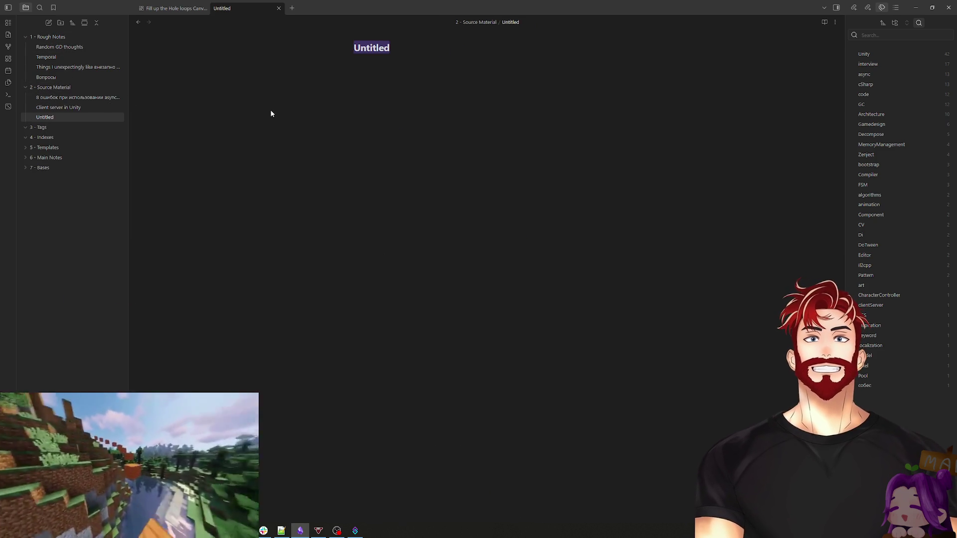
type("Buhjdfz")
key("ctrl+a")
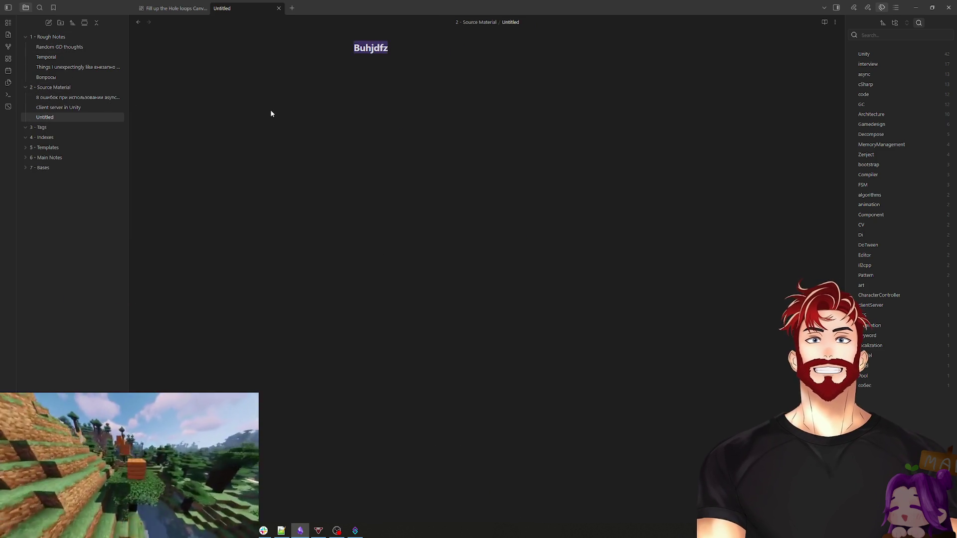
type("Игровая механика п")
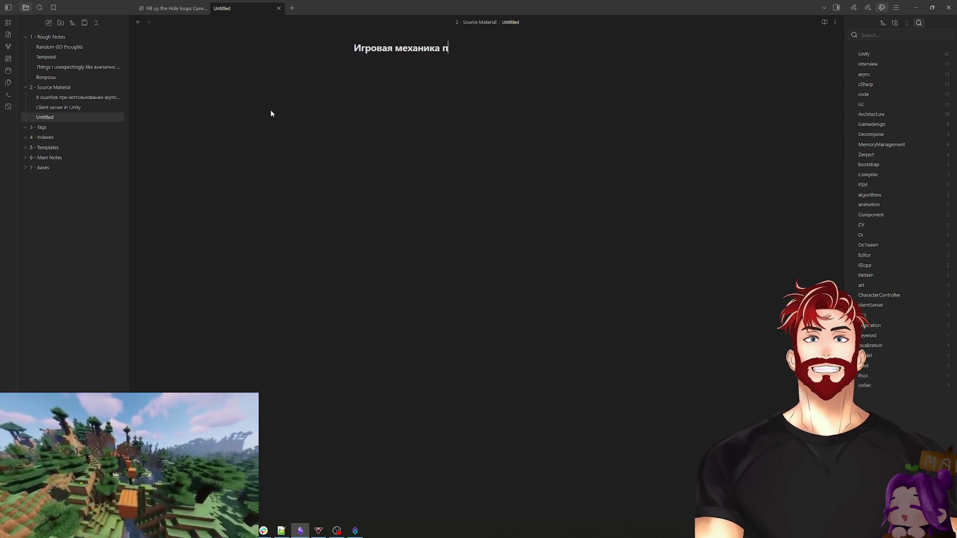
type("родвиж")
key("BackSpace")
key("BackSpace")
key("BackSpace")
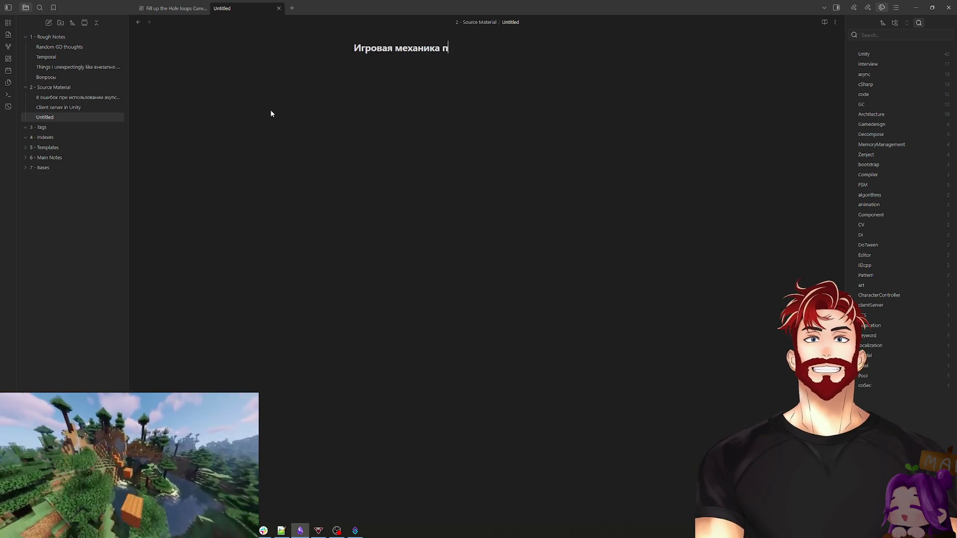
key("BackSpace")
key("BackSpace")
key("BackSpace")
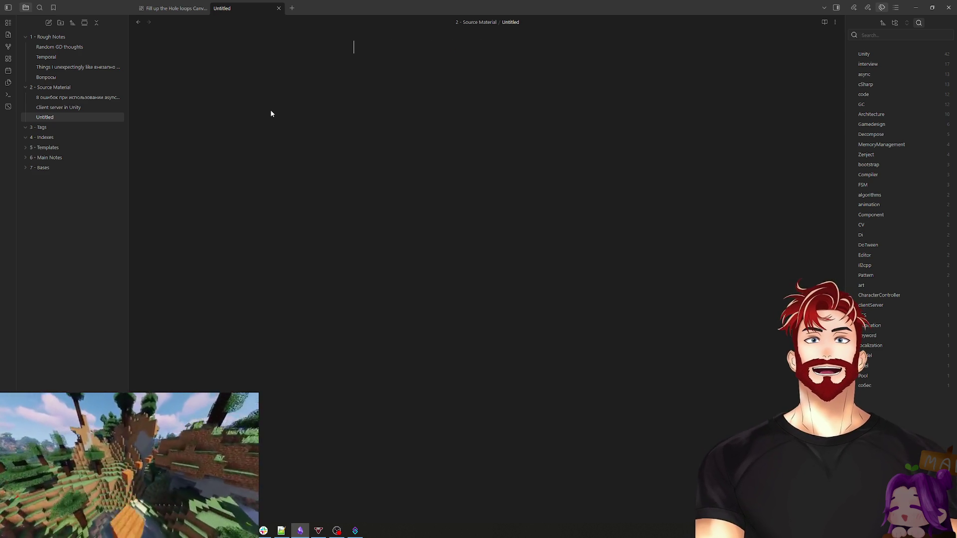
Step: Fill the new Untitled note from Note Template
key("ctrl+o")
key("Escape")
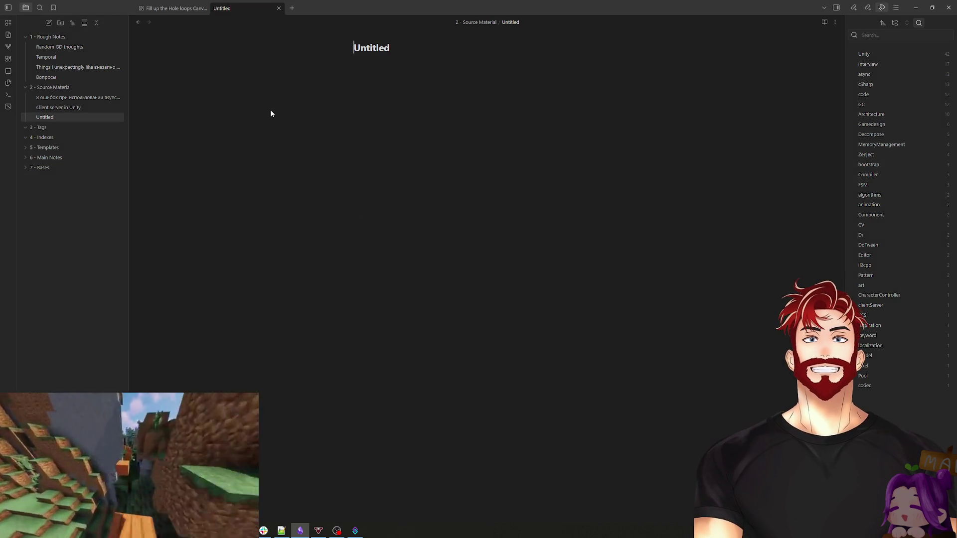
key("alt+t")
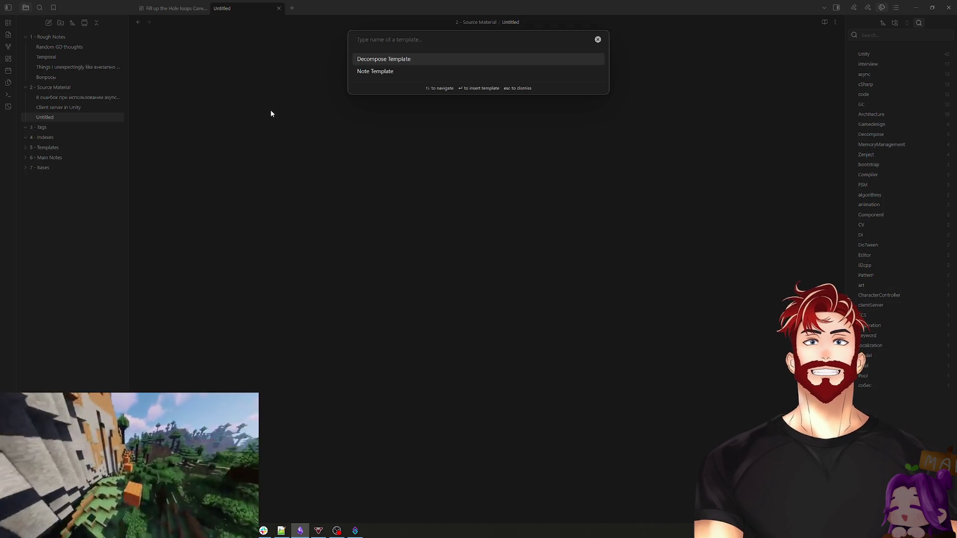
left_click(375, 72)
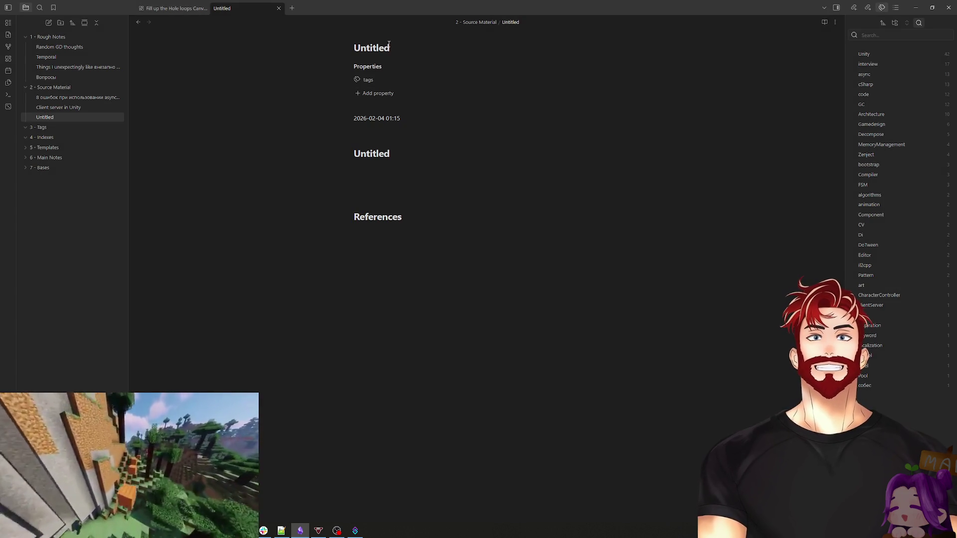
Step: Title the note 'Игровая механика. Продвинутый игровой дизайн.'
left_click(407, 46)
type("Игровая механика продвин")
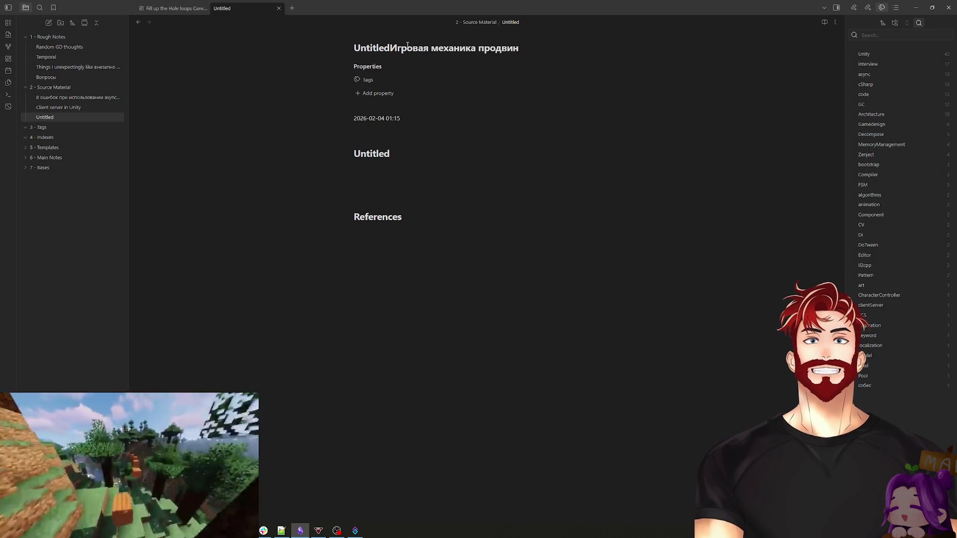
left_click_drag(390, 47, 353, 47)
key("BackSpace")
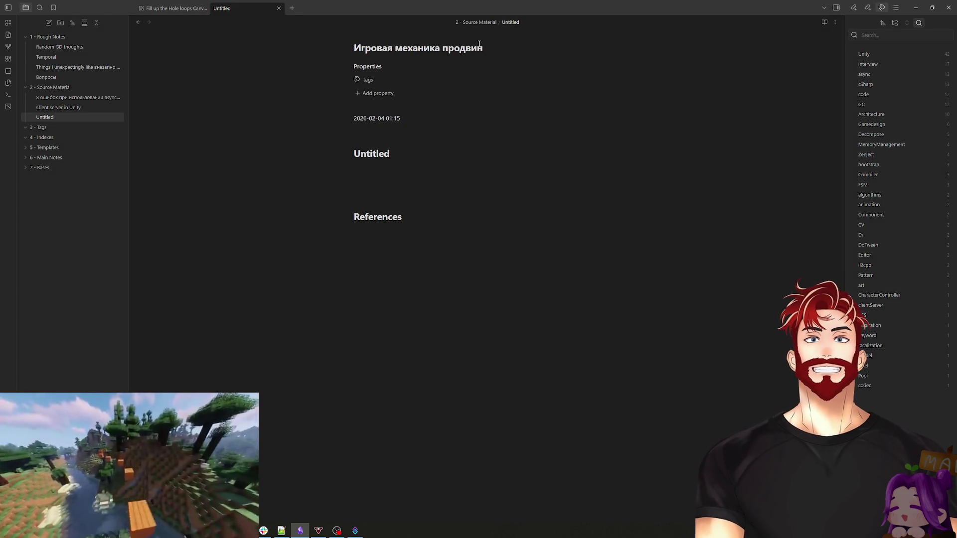
left_click(440, 47)
type(".")
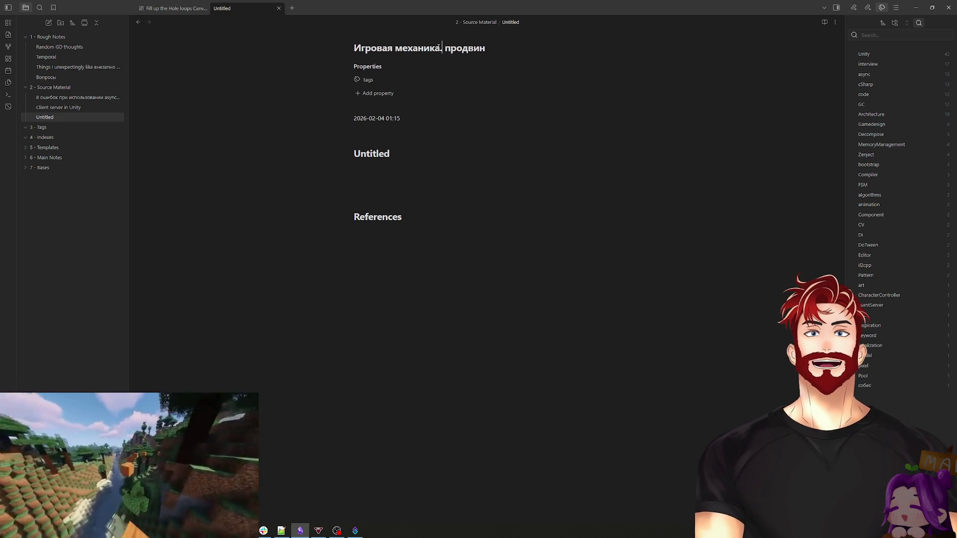
key("Delete")
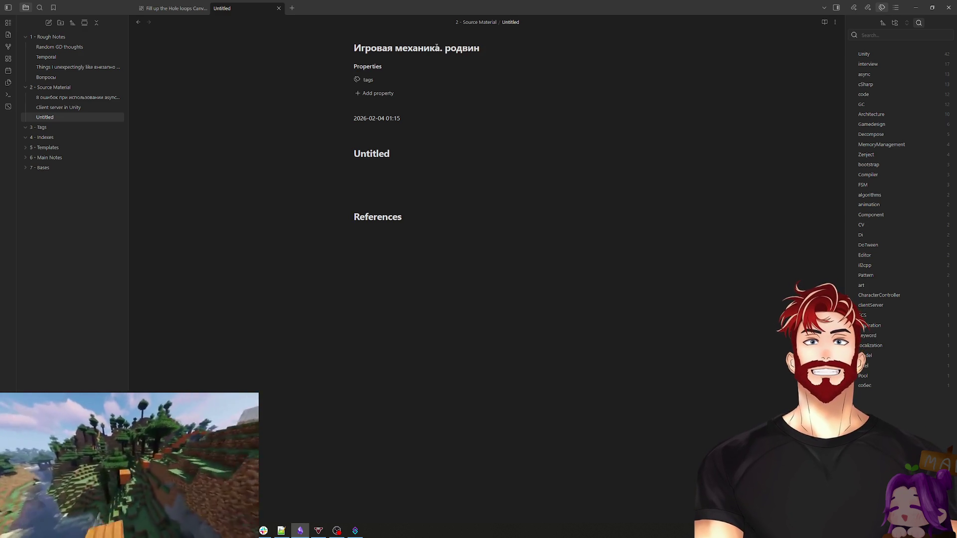
type("П")
left_click(499, 45)
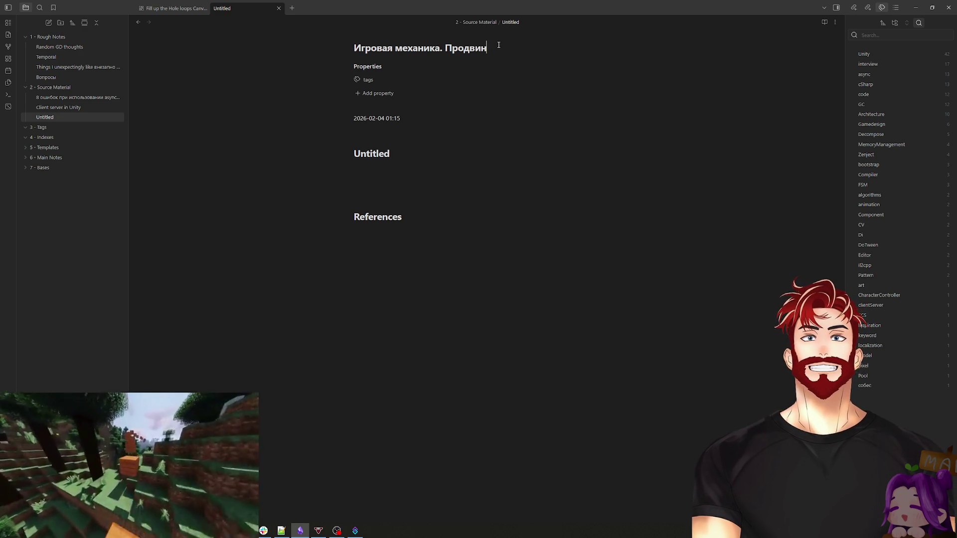
type("утый игровой б")
key("BackSpace")
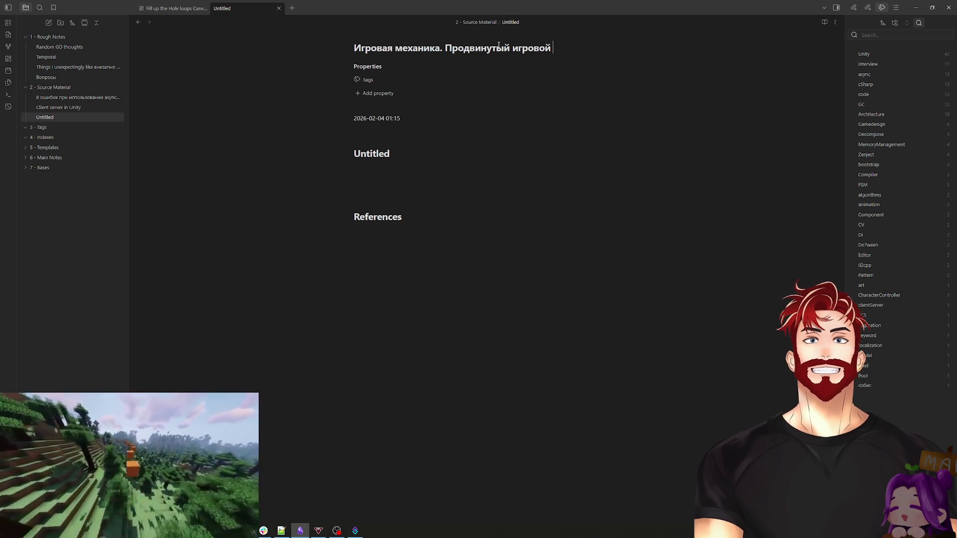
type("дизайн.")
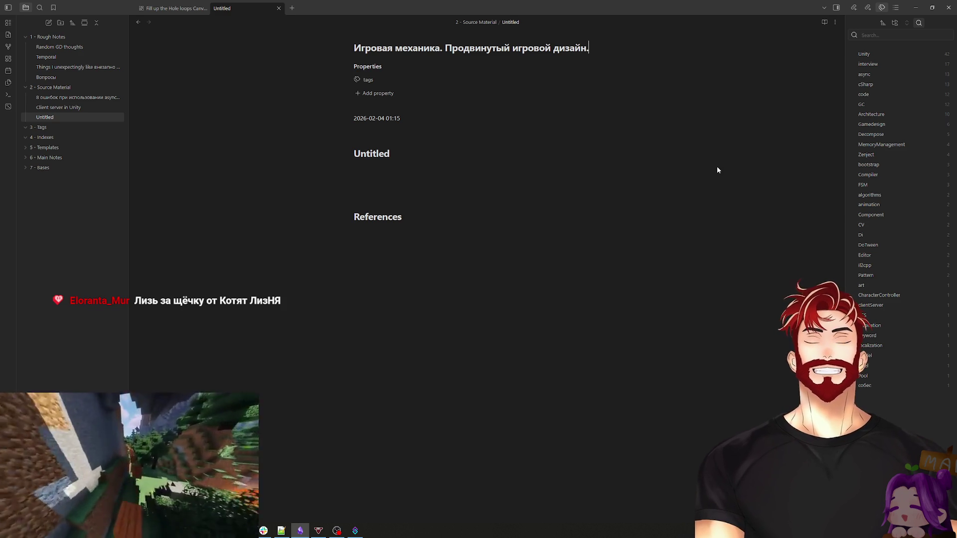
Step: Copy the book title and paste it over the Untitled heading
left_click_drag(589, 48, 339, 57)
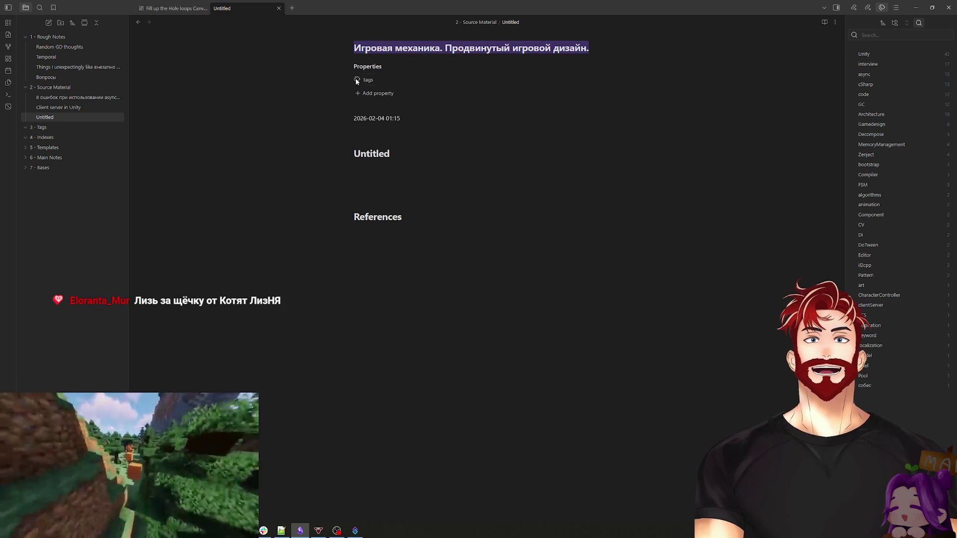
key("ctrl+c")
double_click(403, 149)
key("ctrl+v")
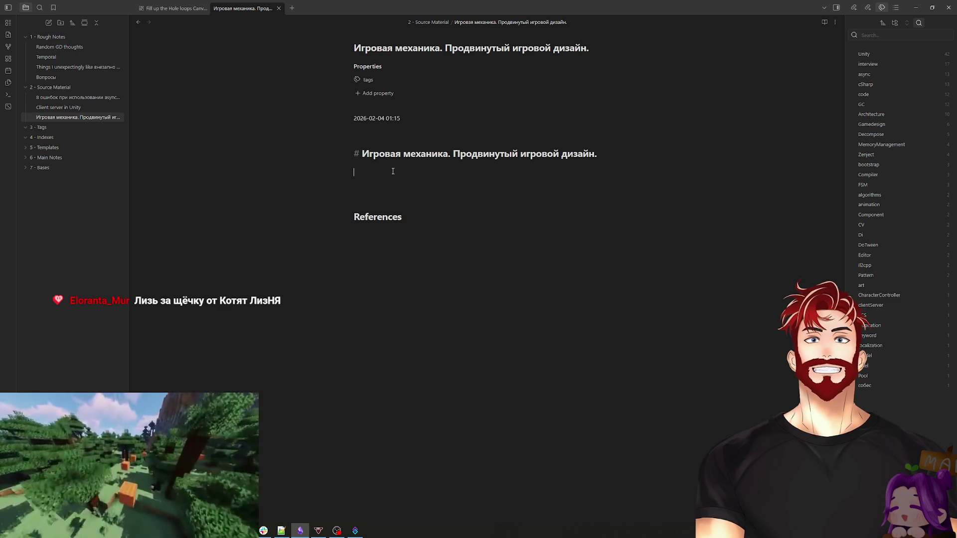
Step: Add Gamedesign to the tags property, picking it from the 'Ga' suggestions
left_click(393, 171)
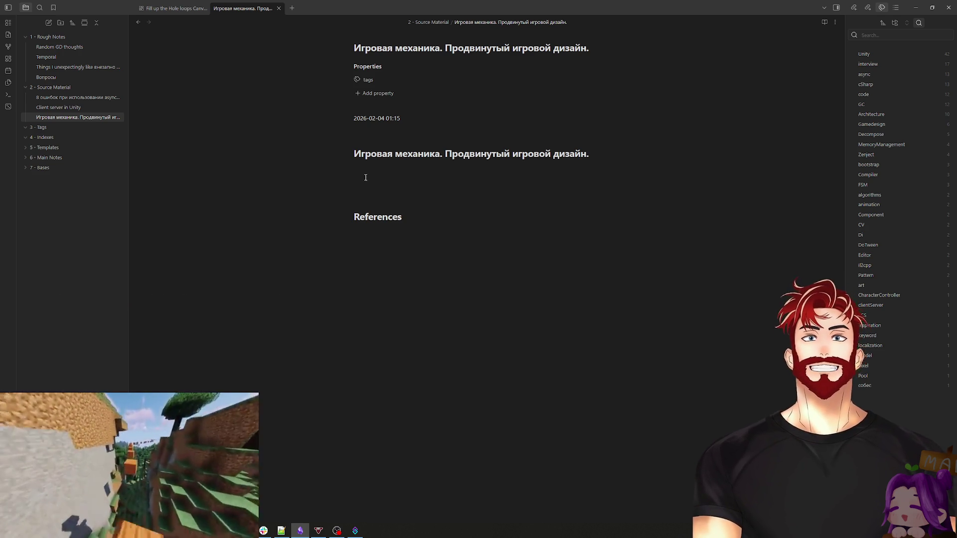
left_click(383, 81)
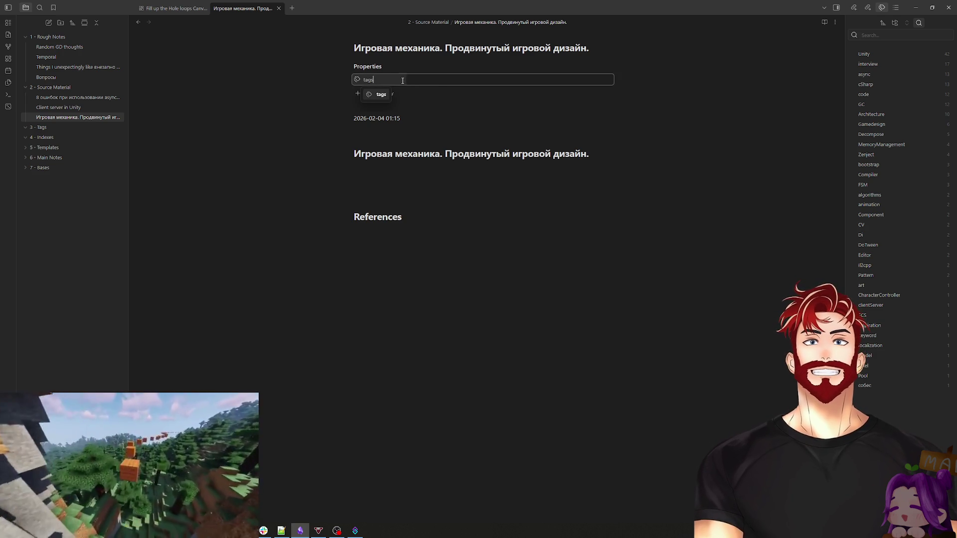
left_click(406, 80)
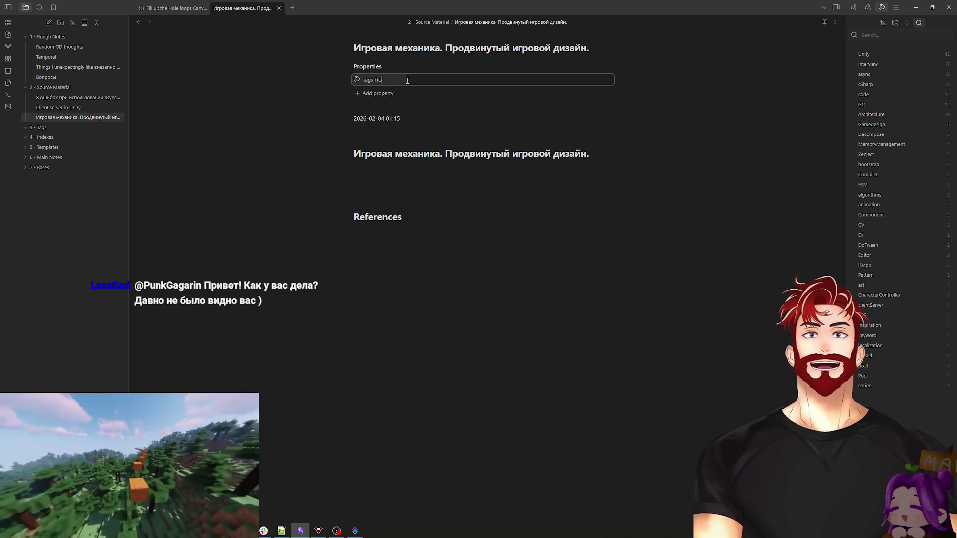
left_click(407, 80)
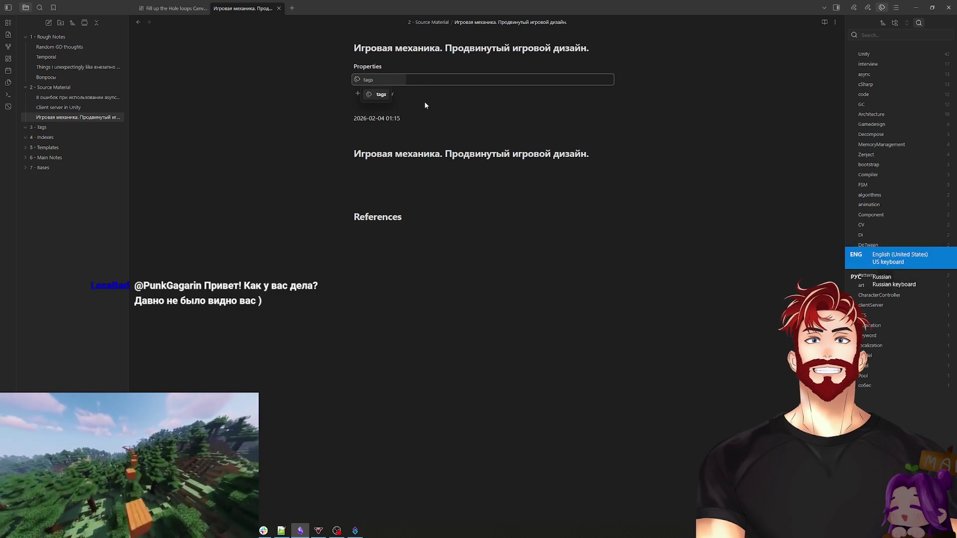
left_click(450, 82)
type("Ga")
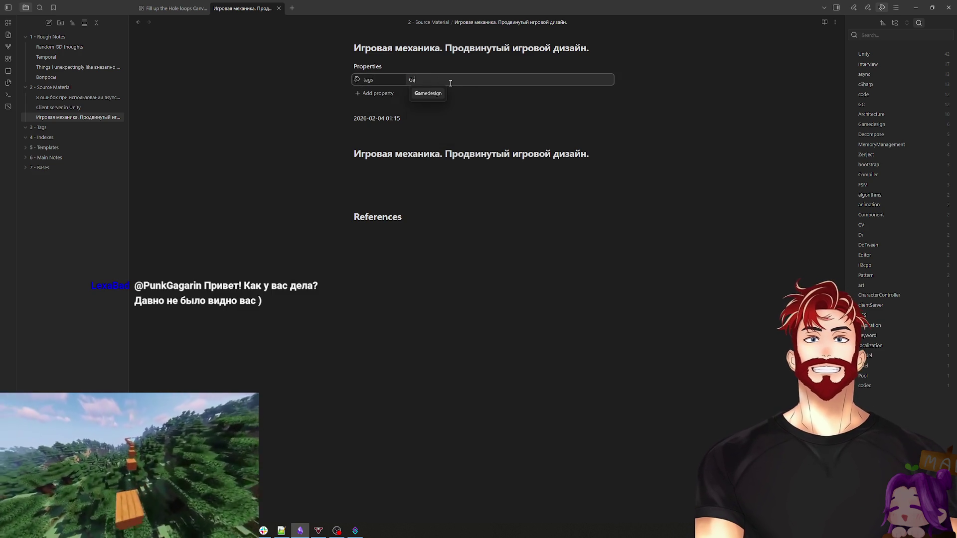
left_click(429, 94)
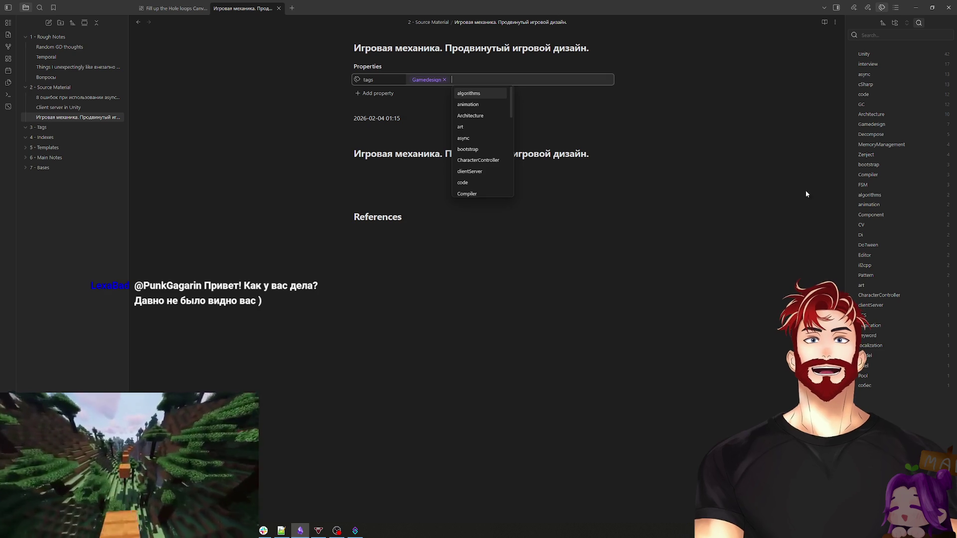
key("alt+Tab")
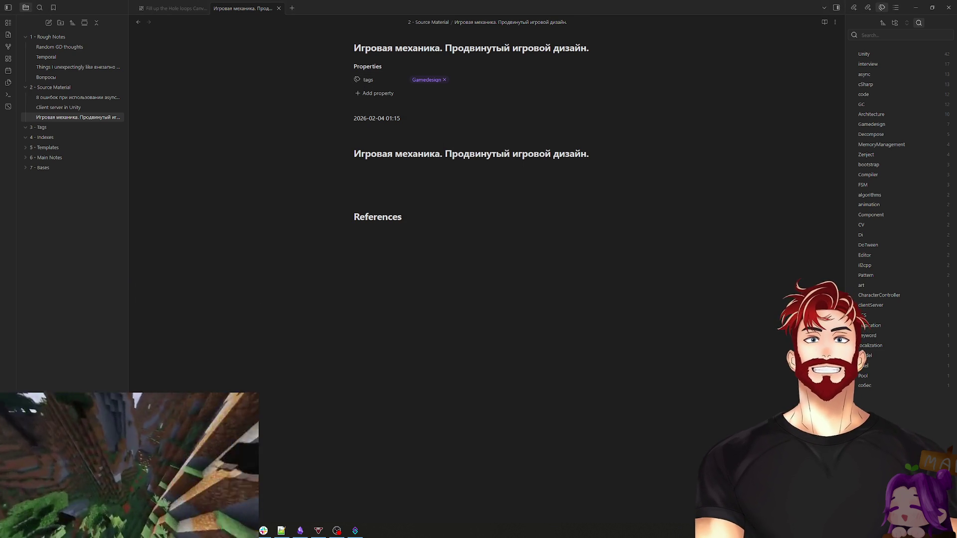
key("alt+Tab")
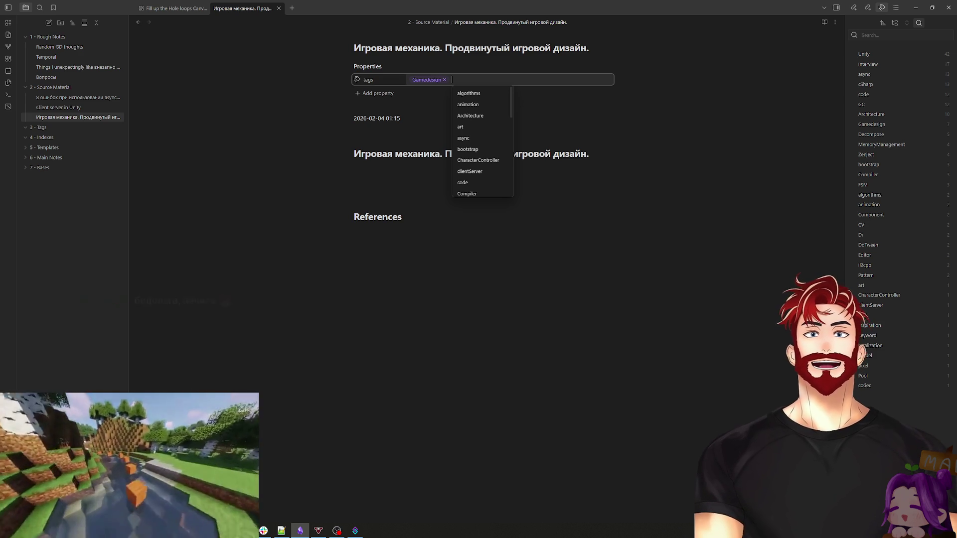
Step: Dismiss the tag suggestions and get the empty line under the heading ready for writing
left_click(633, 130)
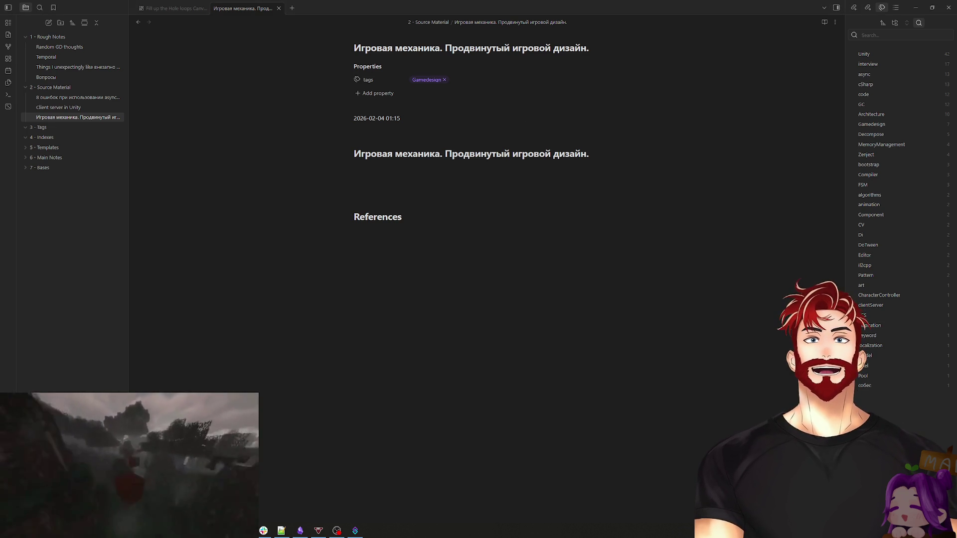
left_click(407, 189)
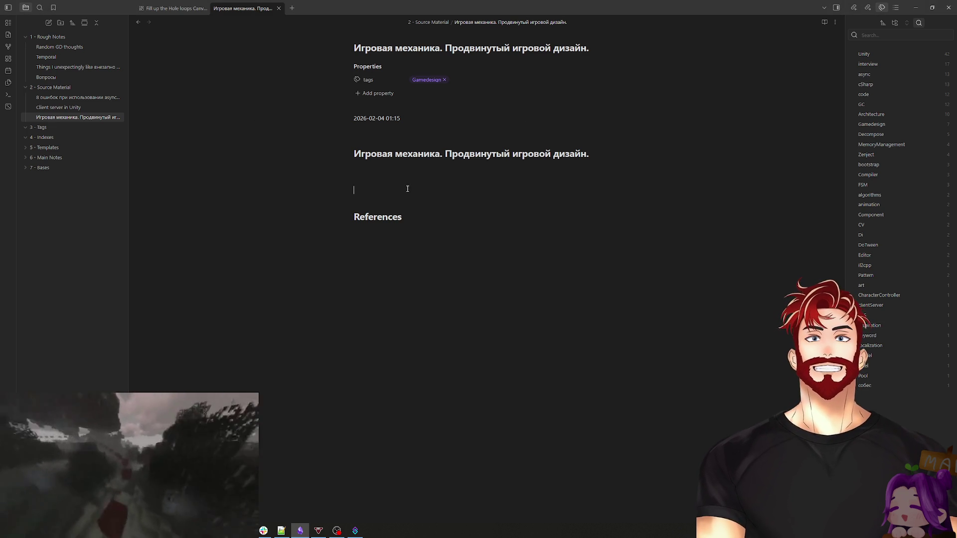
key("alt+Tab")
key("alt+Tab")
key("alt+Tab")
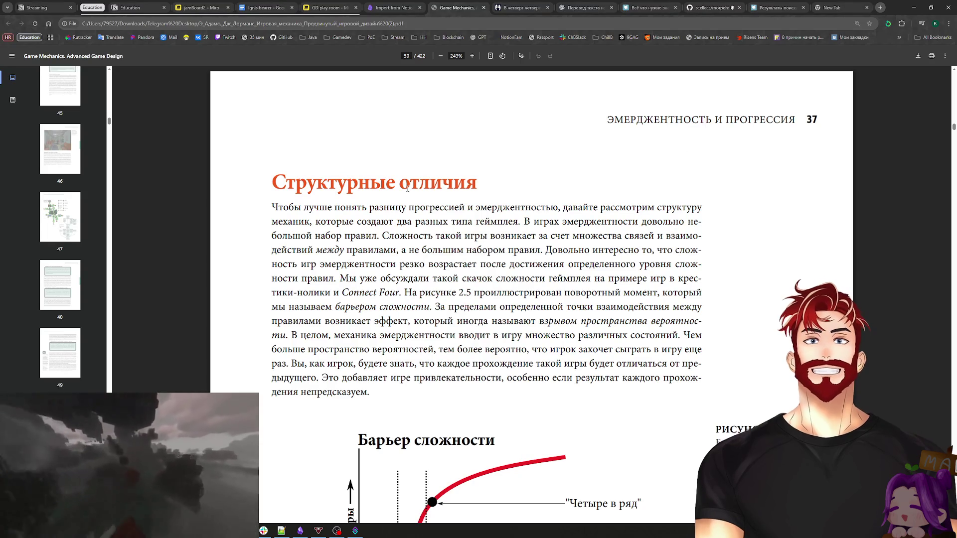
key("alt+Tab")
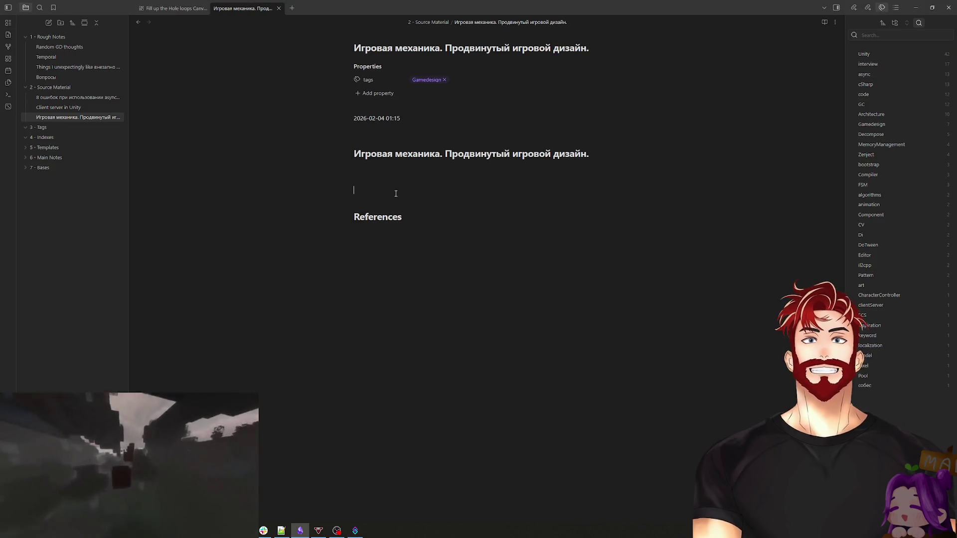
type("тест")
key("BackSpace")
key("BackSpace")
key("BackSpace")
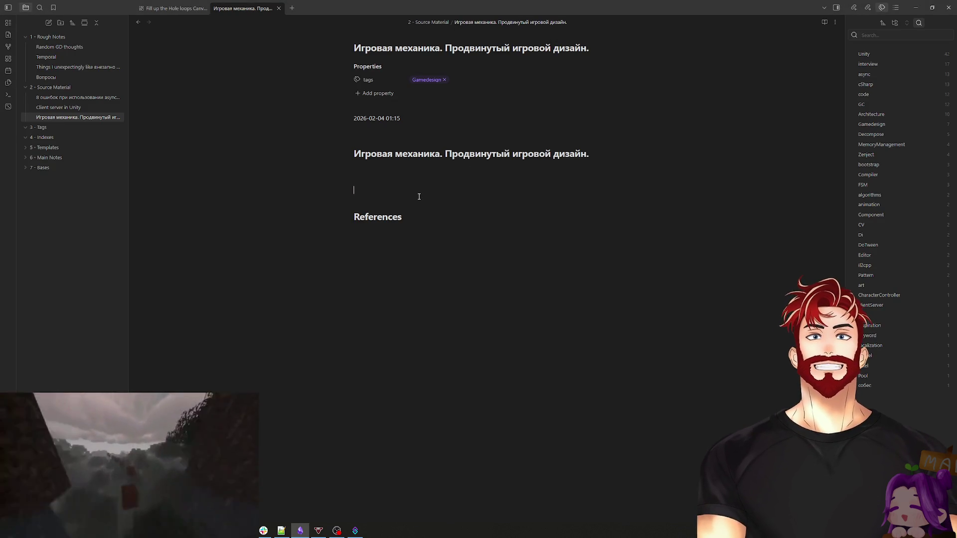
Step: Add a '### Эмерджентность' heading noting it comes from ВЗАИМОДЕЙСТВИЙ between mechanics, not their count
type("### ")
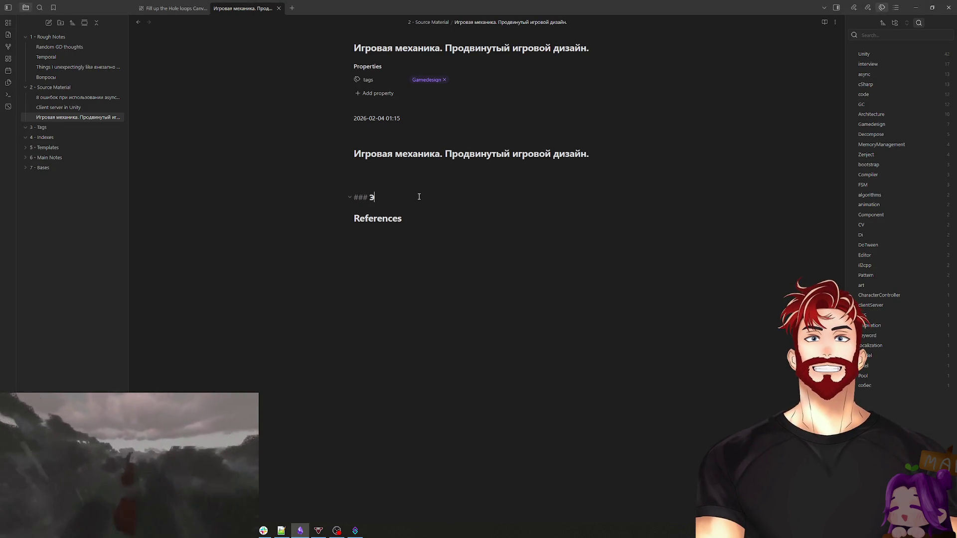
type("Эмерджен")
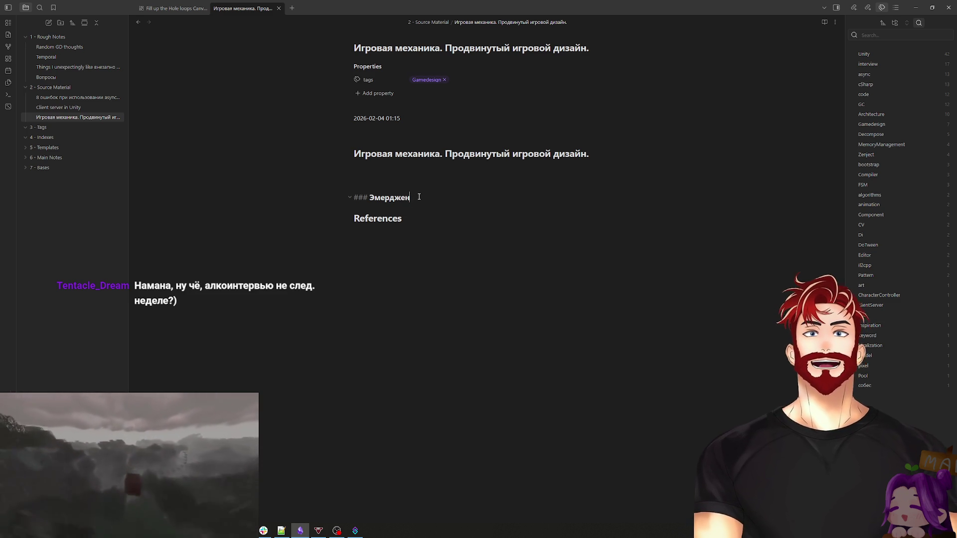
type("тность")
key("Return")
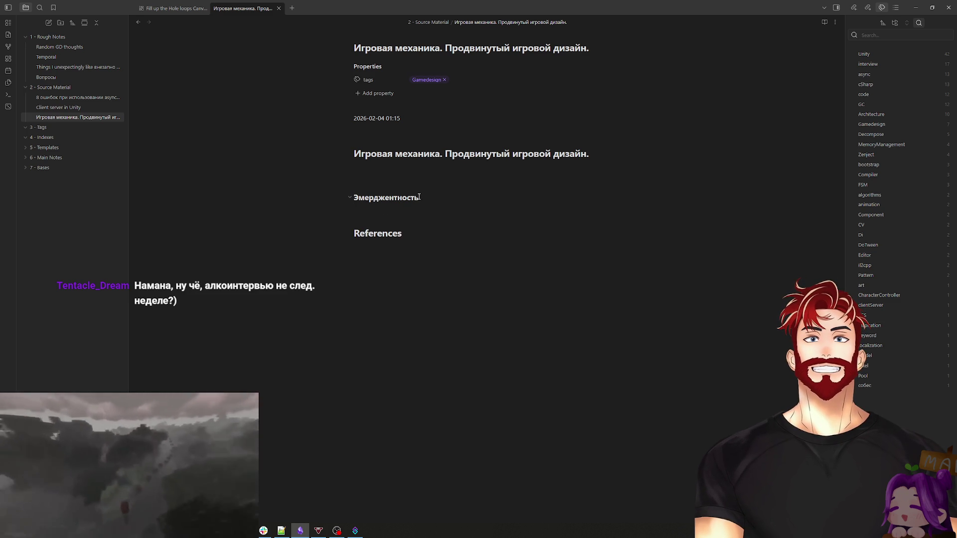
type("Достигается ")
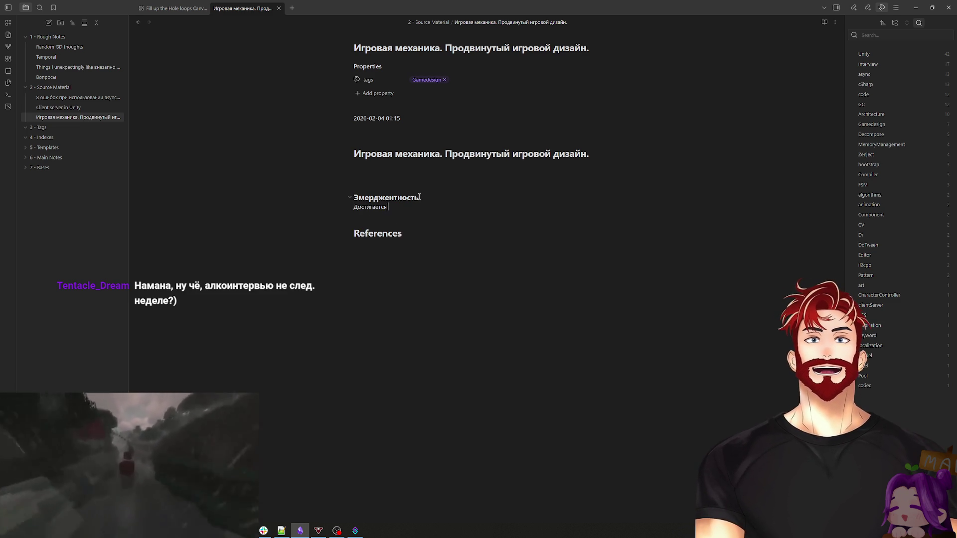
type("НЕ ЗАСЧЕ")
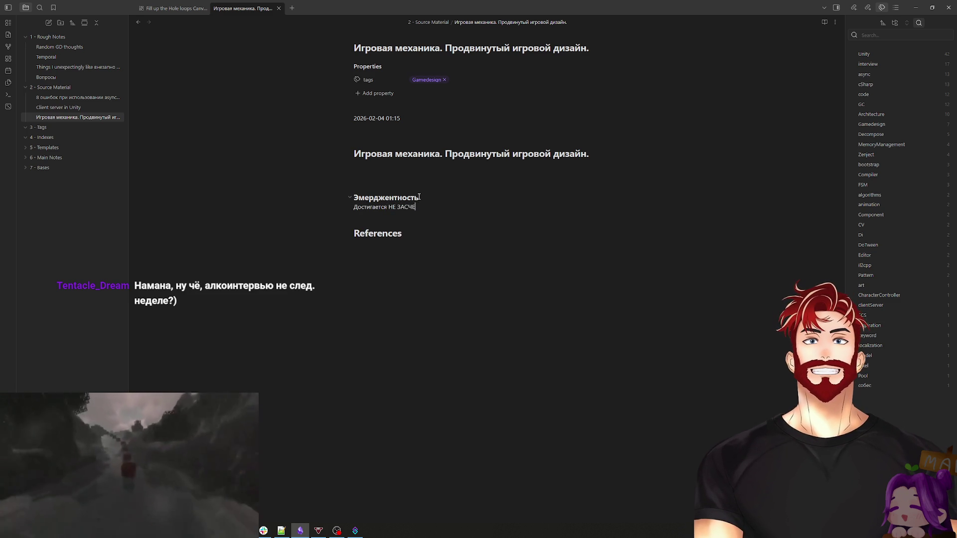
type("Т кол-ва меха")
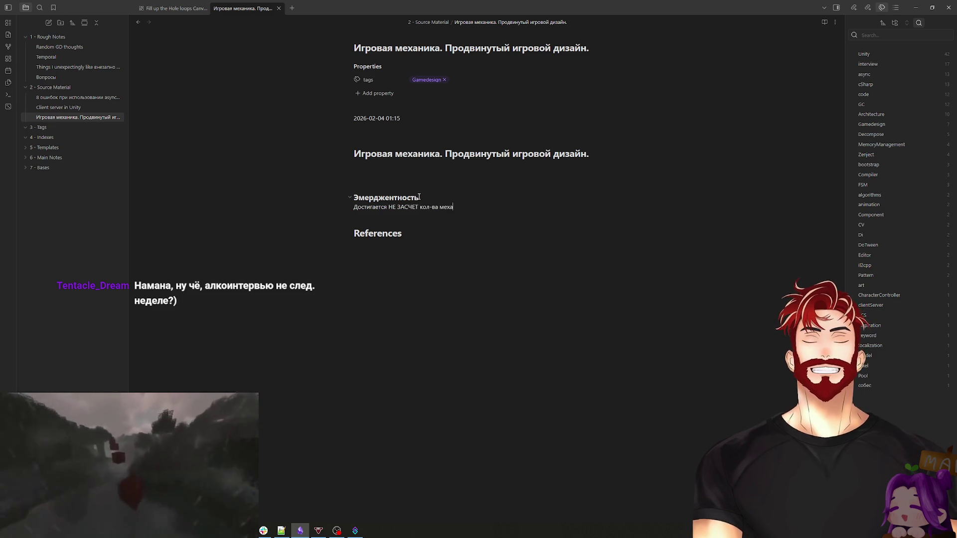
type("ник, а засчет ")
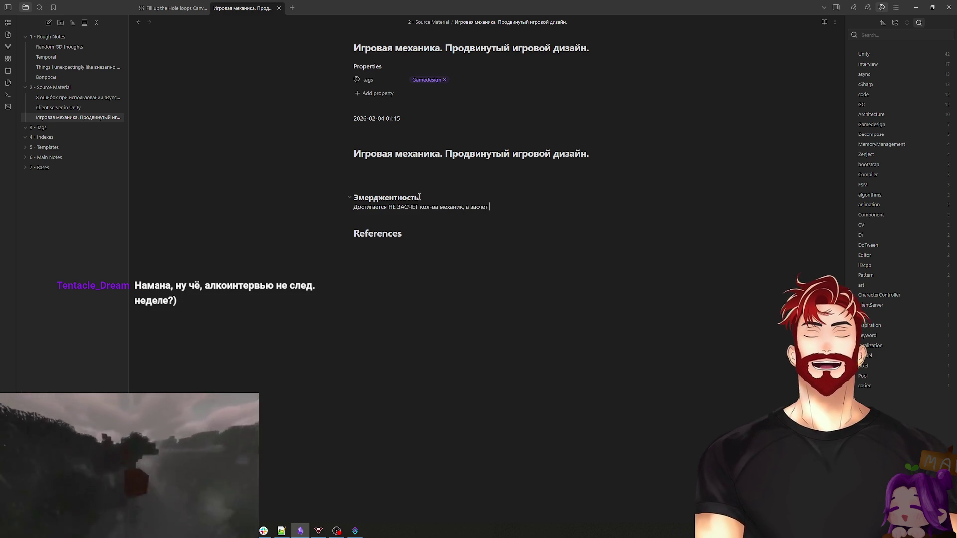
type("кол-ва ВАЗИ")
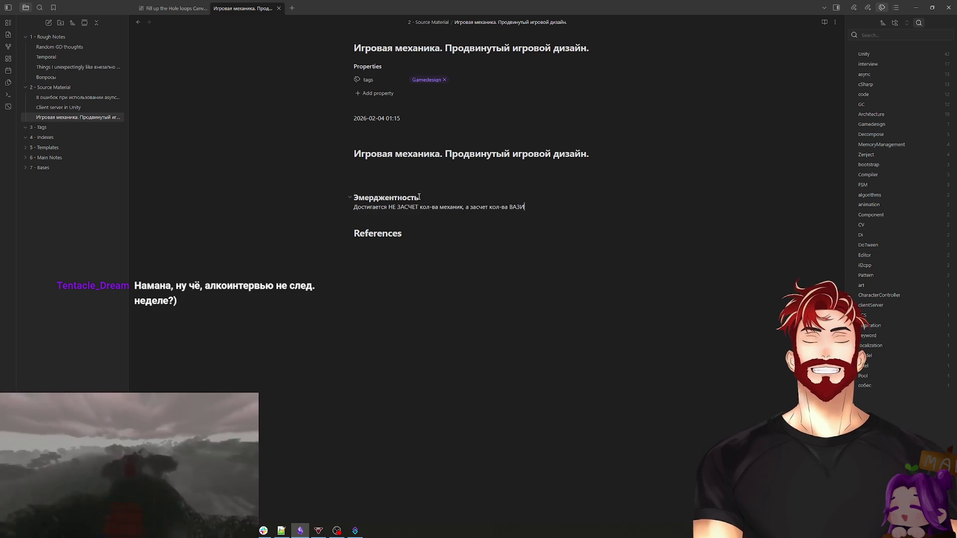
key("BackSpace")
key("BackSpace")
key("BackSpace")
type("ЗАИМОДЕЙСТ")
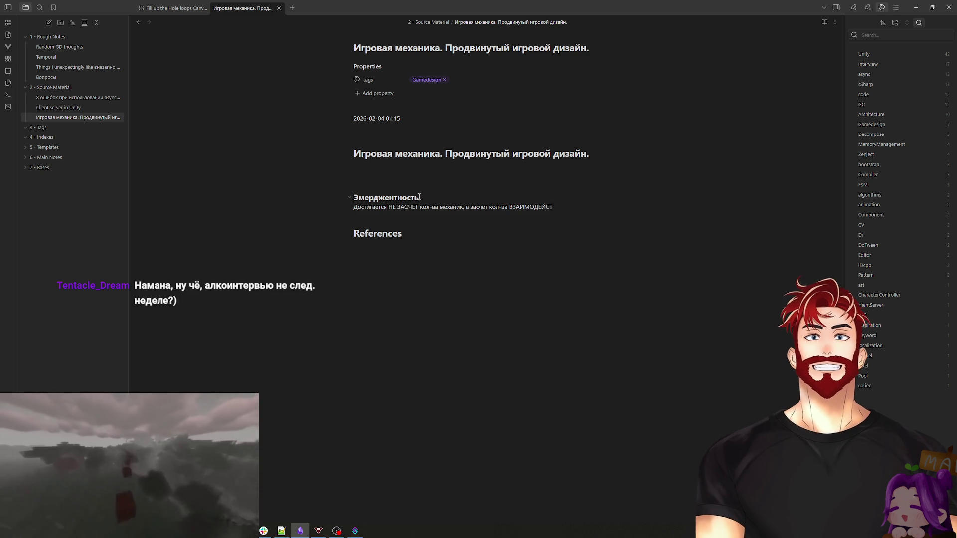
type("ВИЙ ")
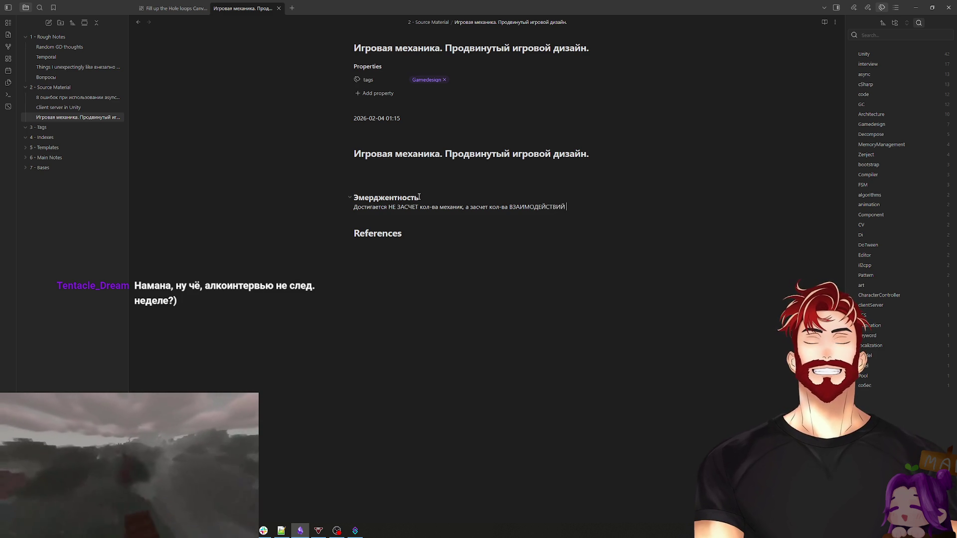
type("между ними")
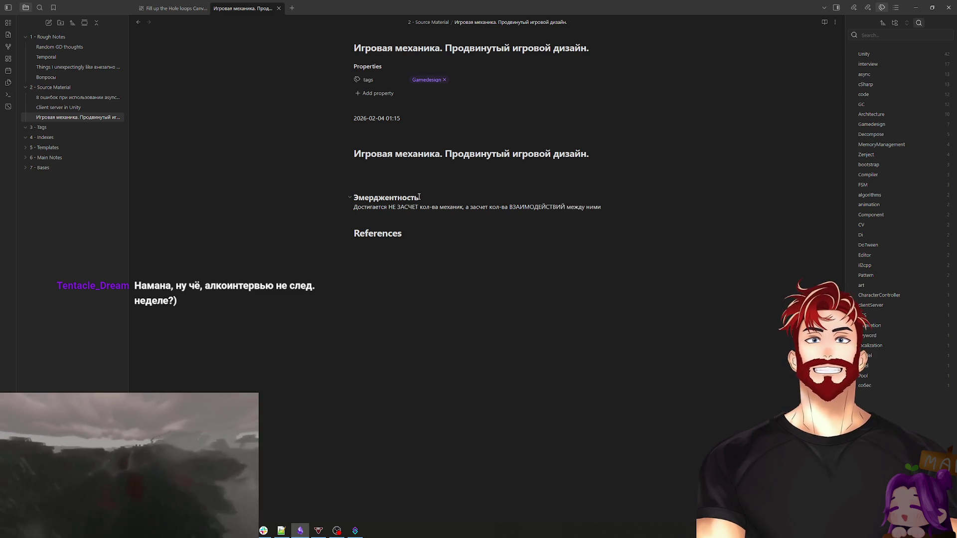
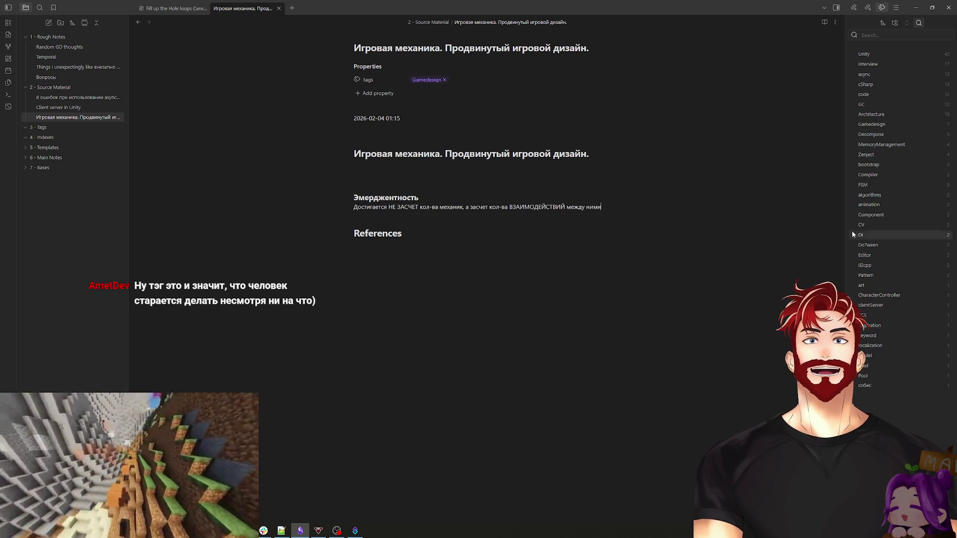
Step: Place the cursor above References in the note, then minimize Obsidian to show the book PDF
left_click(400, 221)
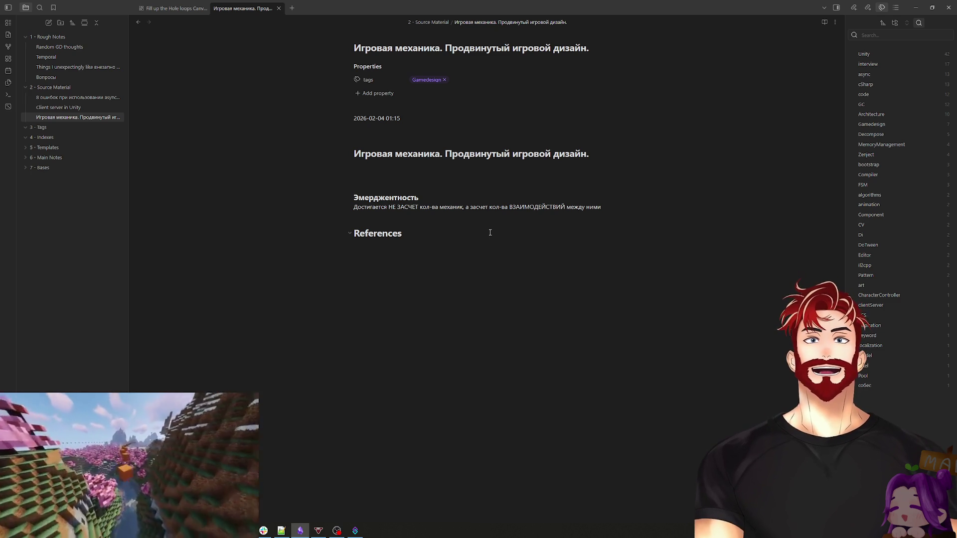
left_click(916, 7)
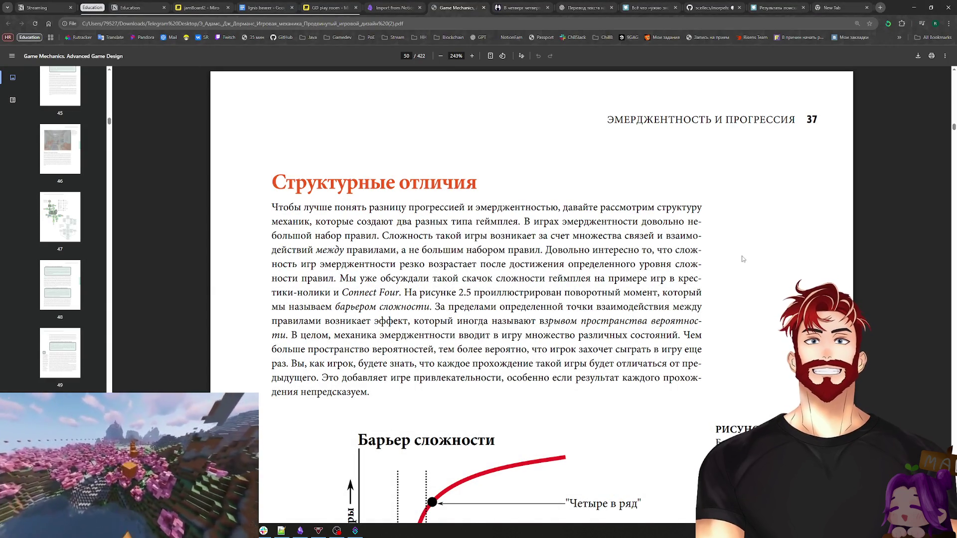
Step: Scroll the book PDF down to Figure 2.5, the «Барьер сложности» chart on page 50
scroll(743, 255, "down", 1)
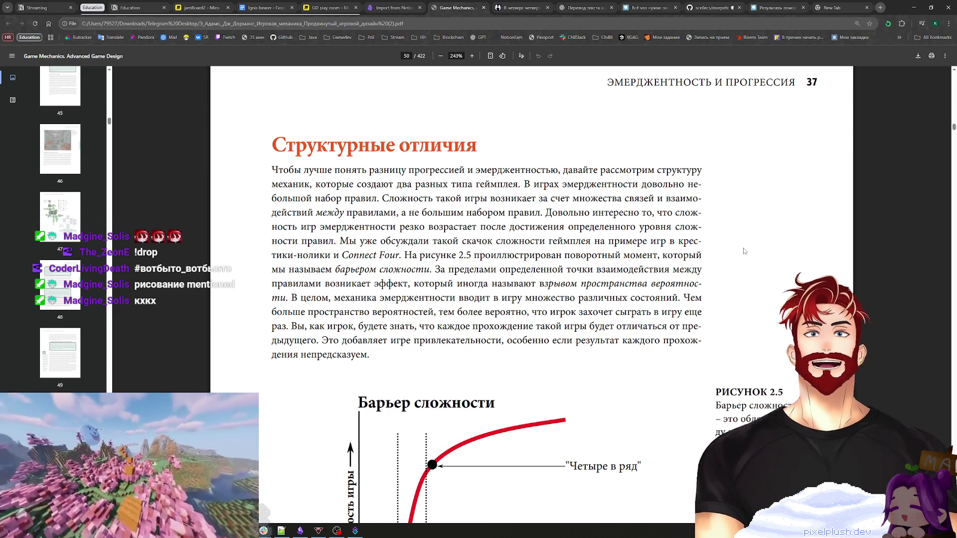
scroll(742, 274, "down", 1)
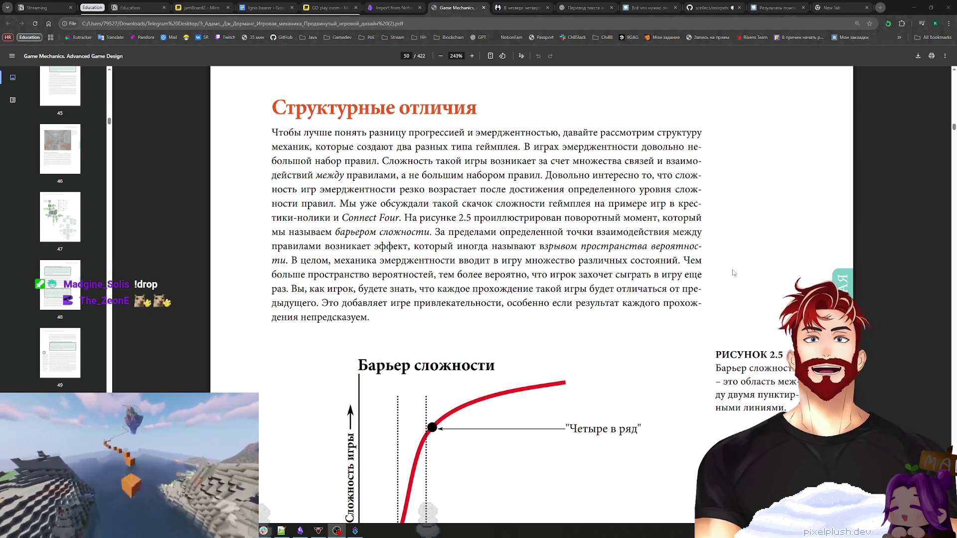
scroll(753, 291, "down", 2)
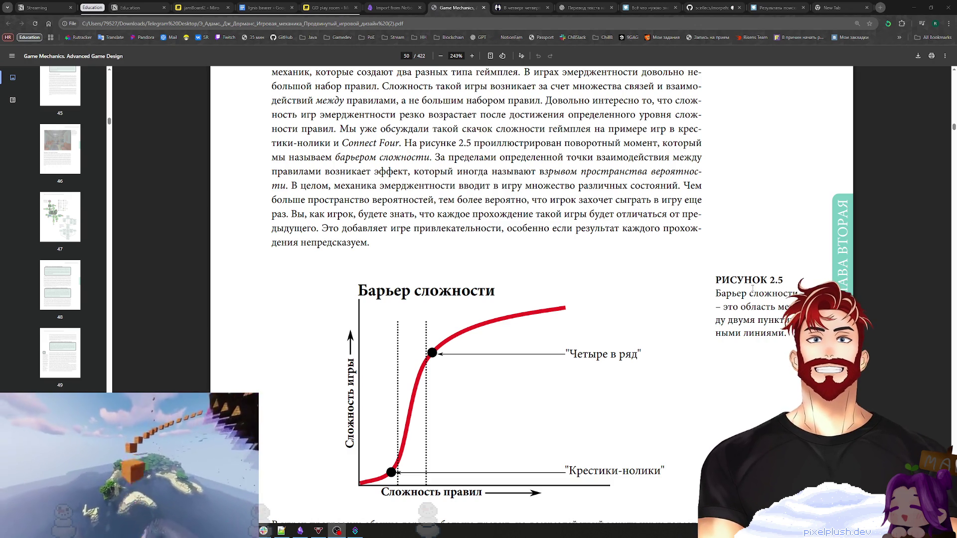
scroll(747, 288, "down", 3)
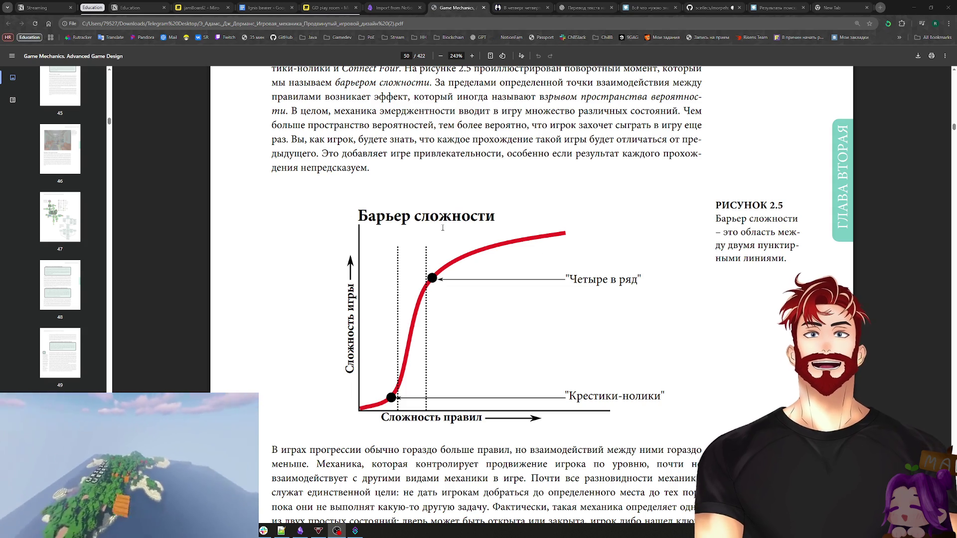
Step: Select and deselect the chart's axis labels, then scroll on to the progression paragraph
left_click_drag(357, 215, 653, 413)
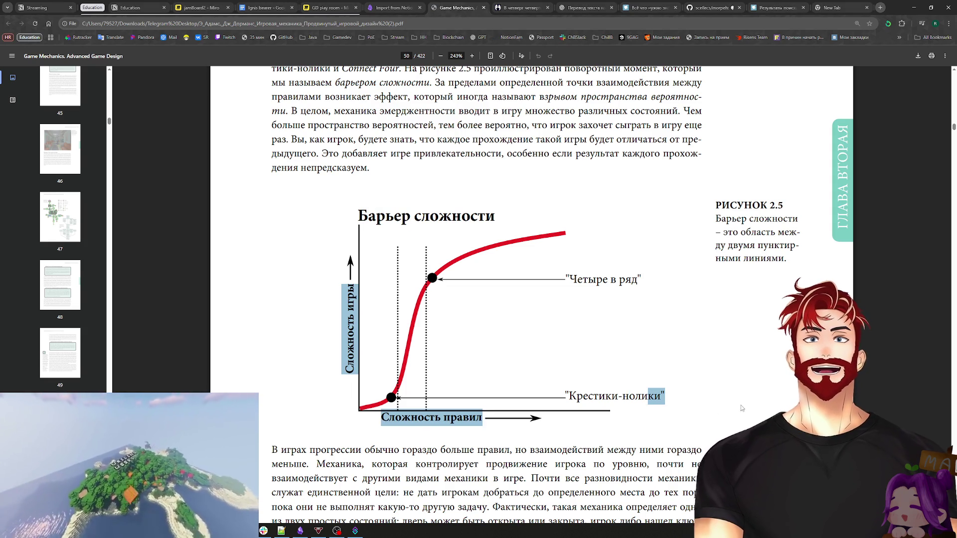
left_click(726, 388)
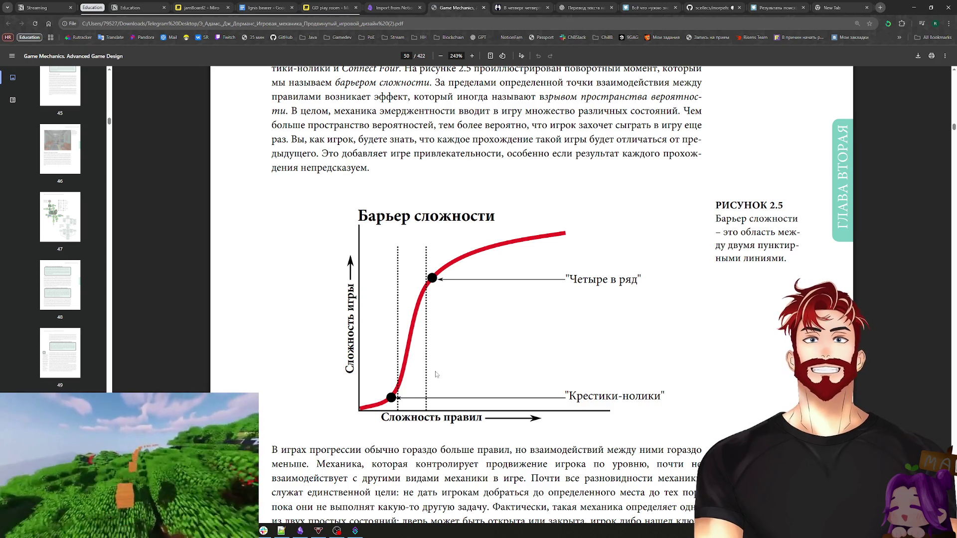
scroll(474, 388, "down", 4)
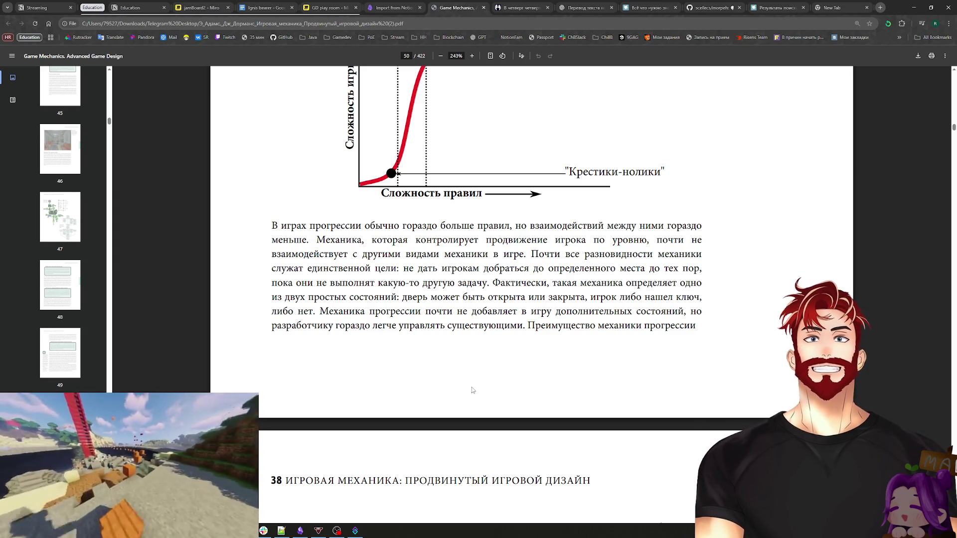
Step: In Notion, open GameDesign's «Как делать игры в которые будут играть все» page and expand Призмы
left_click(132, 8)
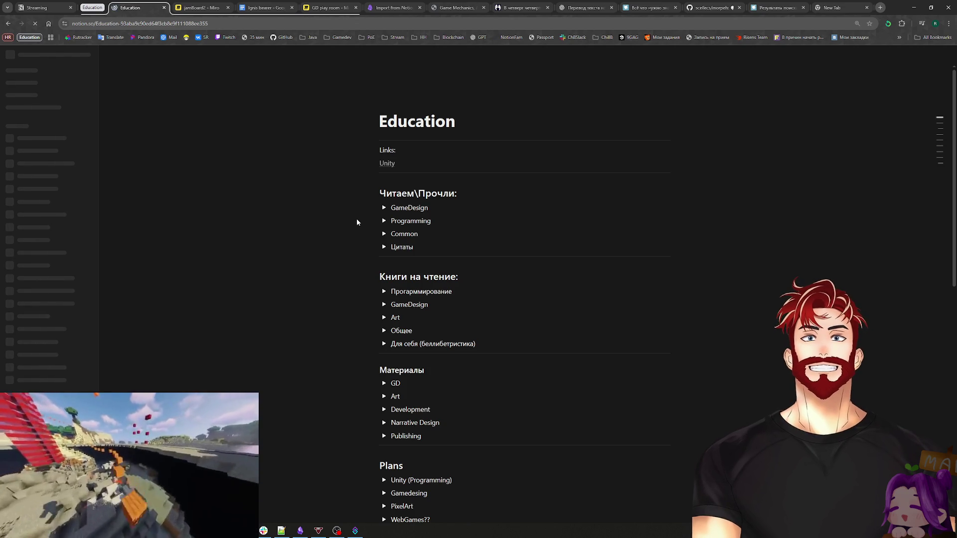
left_click(384, 209)
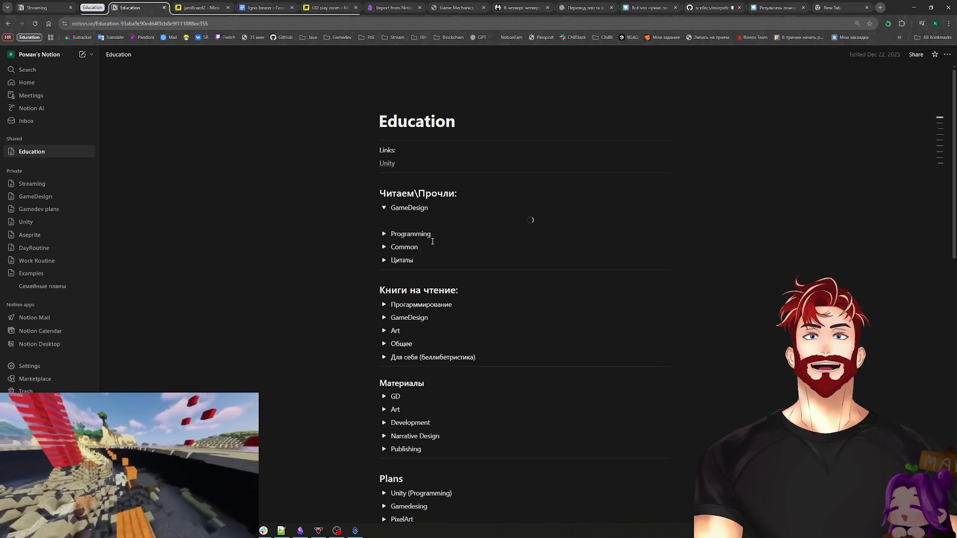
left_click(404, 221)
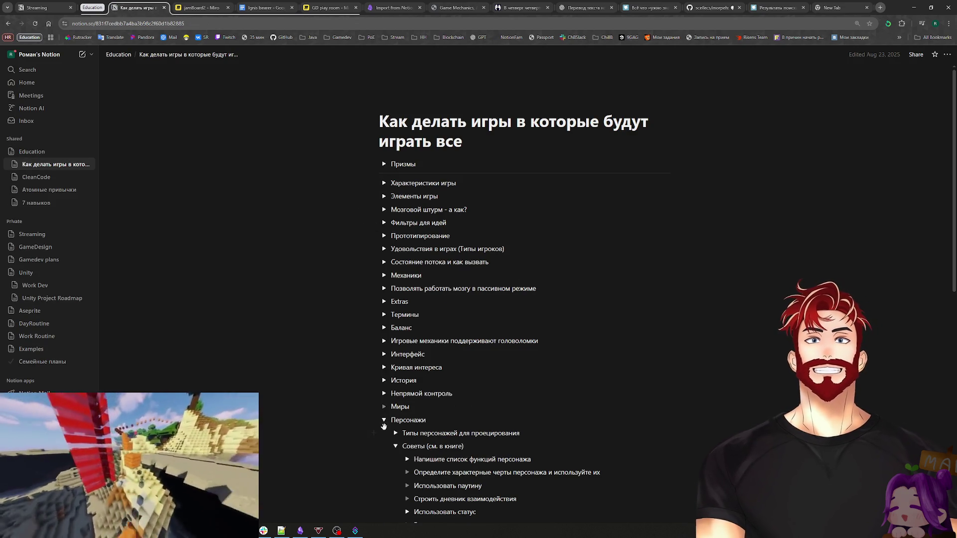
left_click(384, 420)
left_click(385, 164)
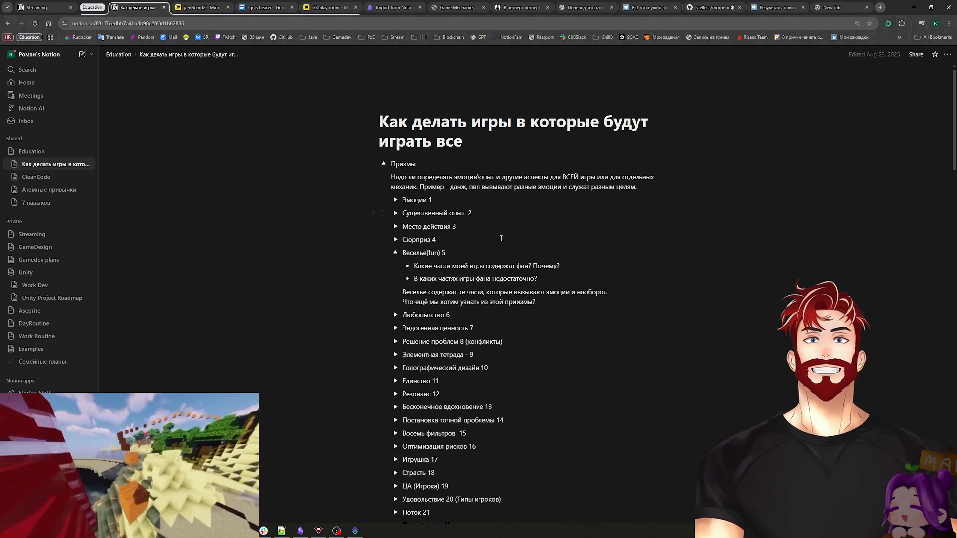
left_click(396, 254)
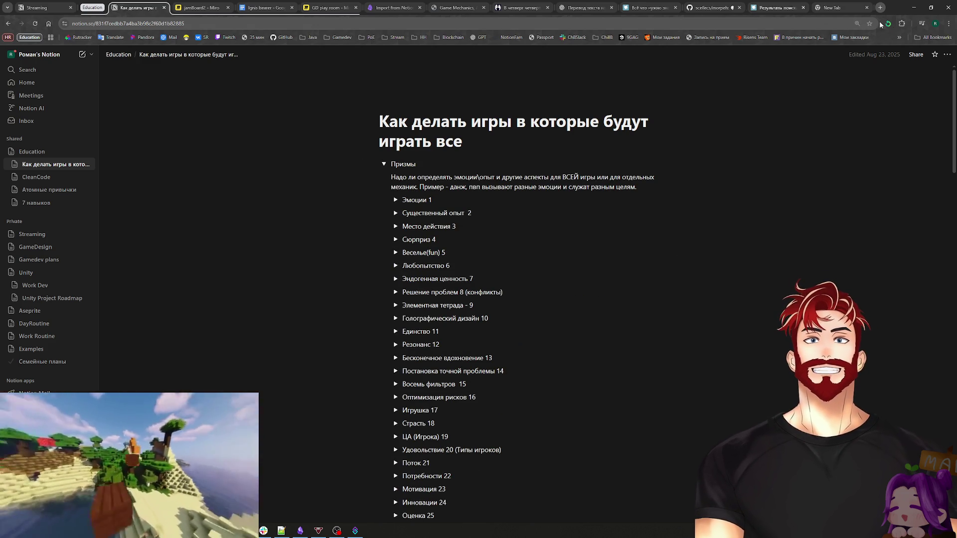
Step: Return from Notion to the Game Mechanics PDF tab
left_click(914, 8)
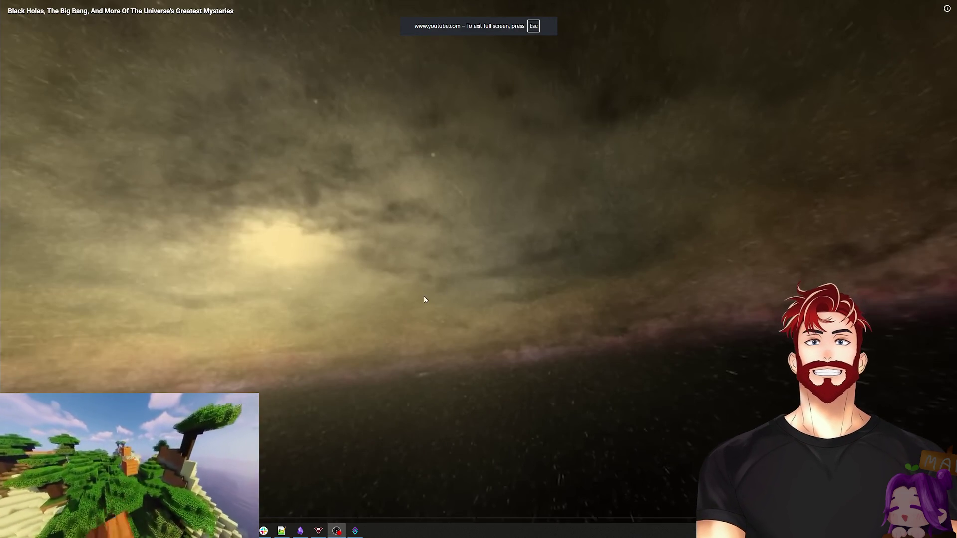
key("alt+Tab")
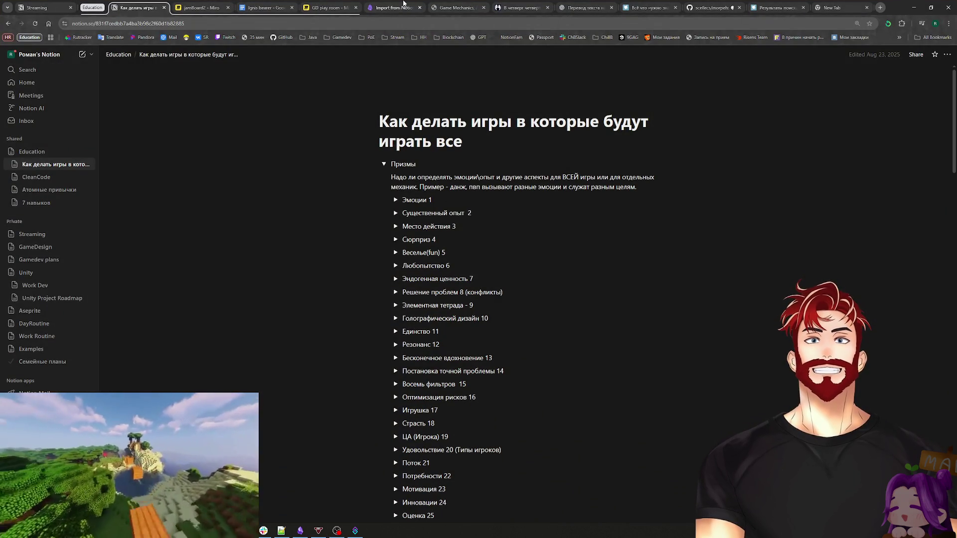
left_click(453, 4)
Step: Scroll the PDF down to page 51, where printed page 38 begins
scroll(553, 215, "down", 3)
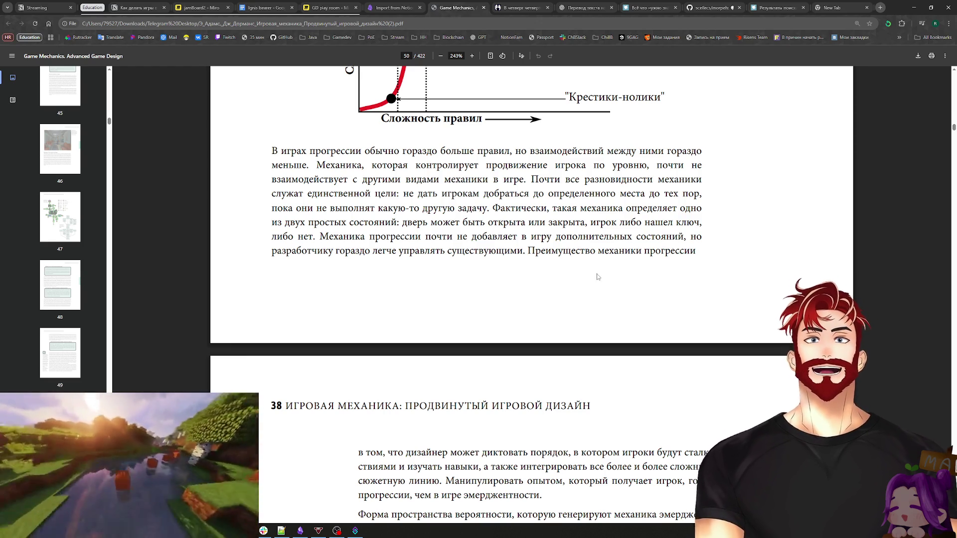
scroll(718, 279, "down", 5)
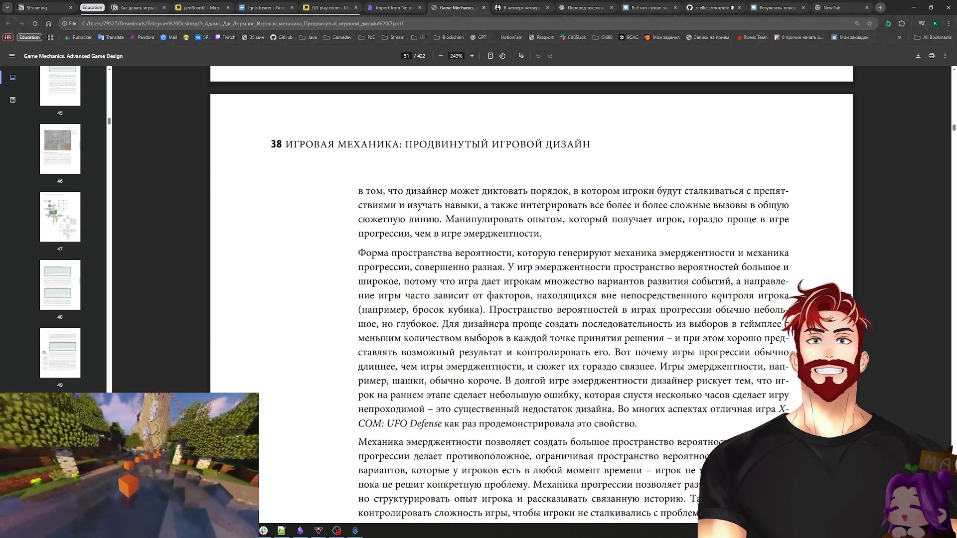
Step: Scroll down to Table 2.1 on page 51, comparing emergence and progression through «Кривая обучения»
scroll(703, 295, "up", 2)
scroll(713, 299, "down", 5)
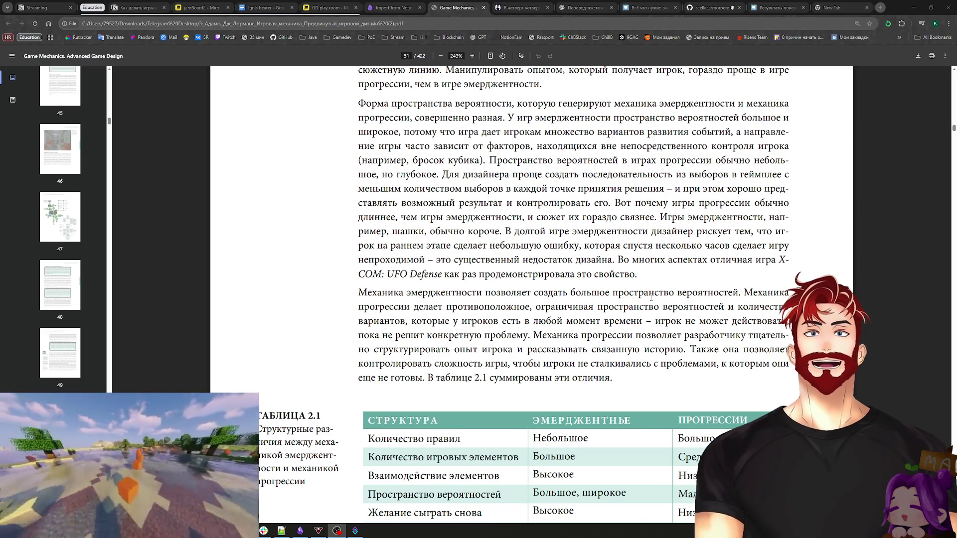
scroll(629, 273, "down", 3)
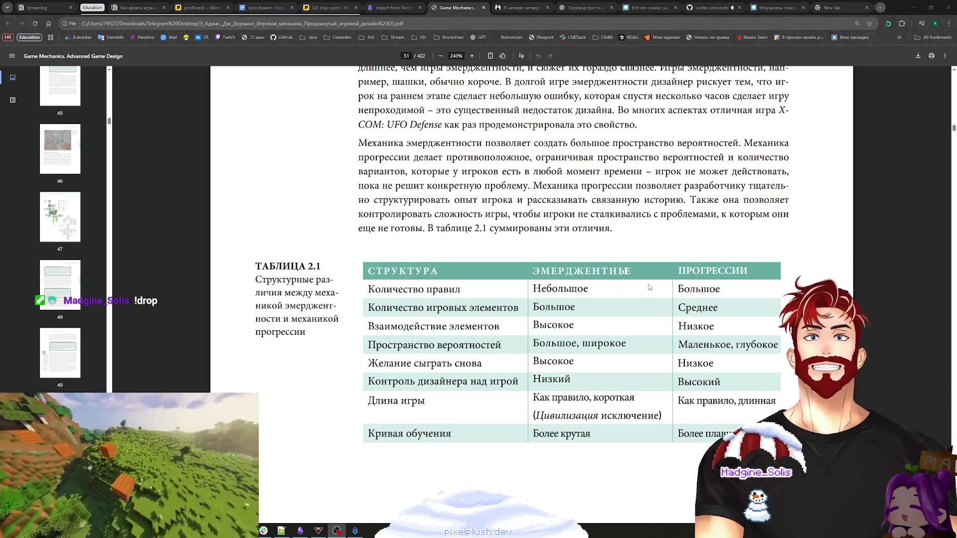
scroll(650, 287, "down", 2)
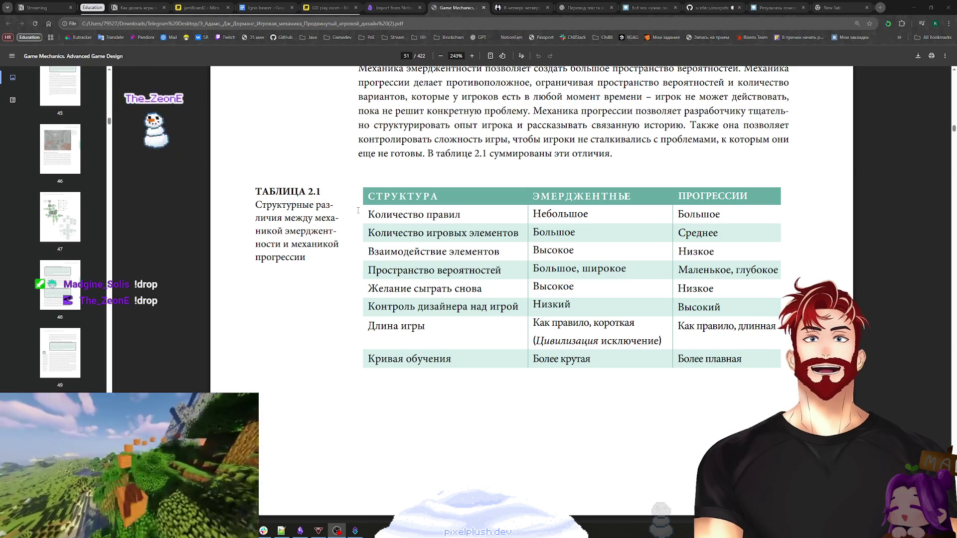
scroll(533, 133, "down", 2)
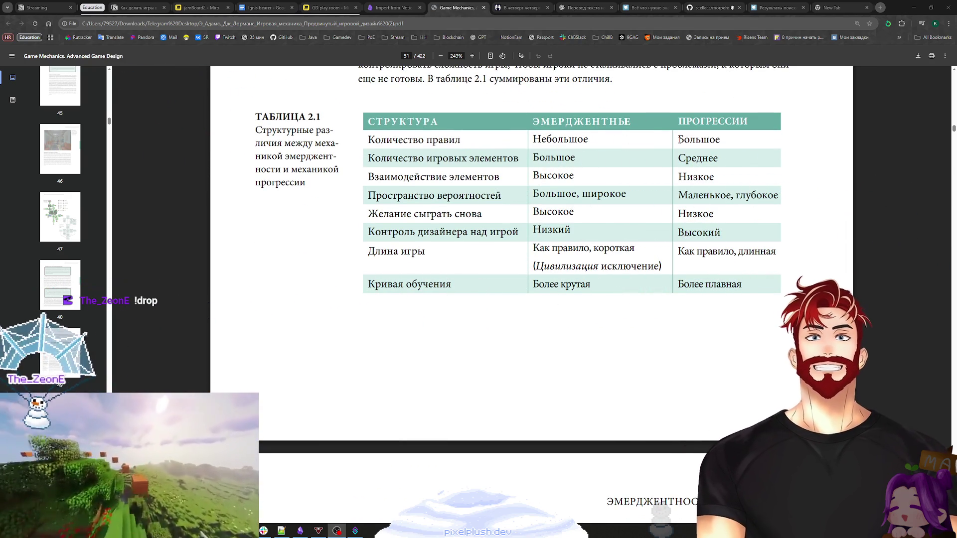
left_click_drag(678, 140, 721, 141)
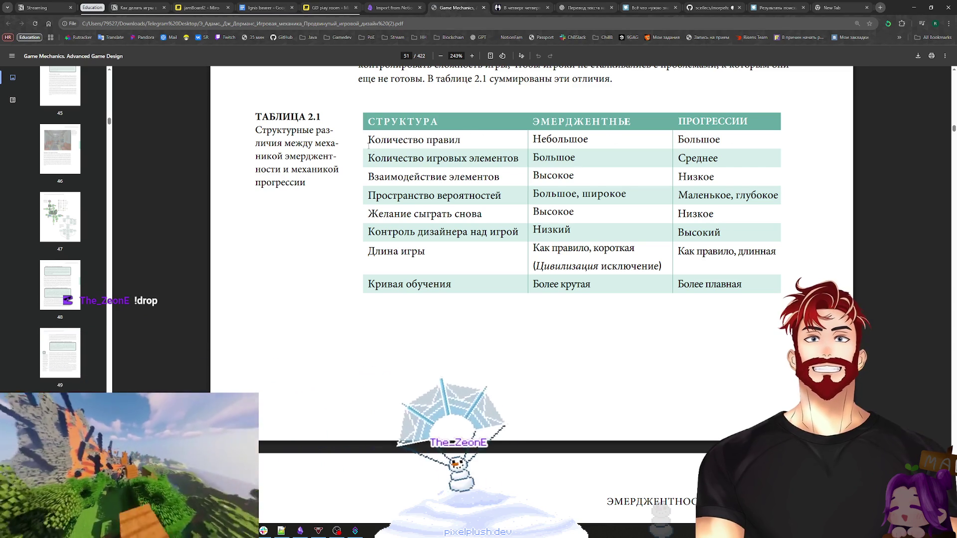
left_click_drag(368, 158, 506, 153)
left_click_drag(532, 157, 576, 158)
left_click_drag(678, 158, 718, 158)
mouse_move(368, 175)
left_mouse_down()
mouse_move(671, 172)
mouse_move(752, 197)
left_mouse_up()
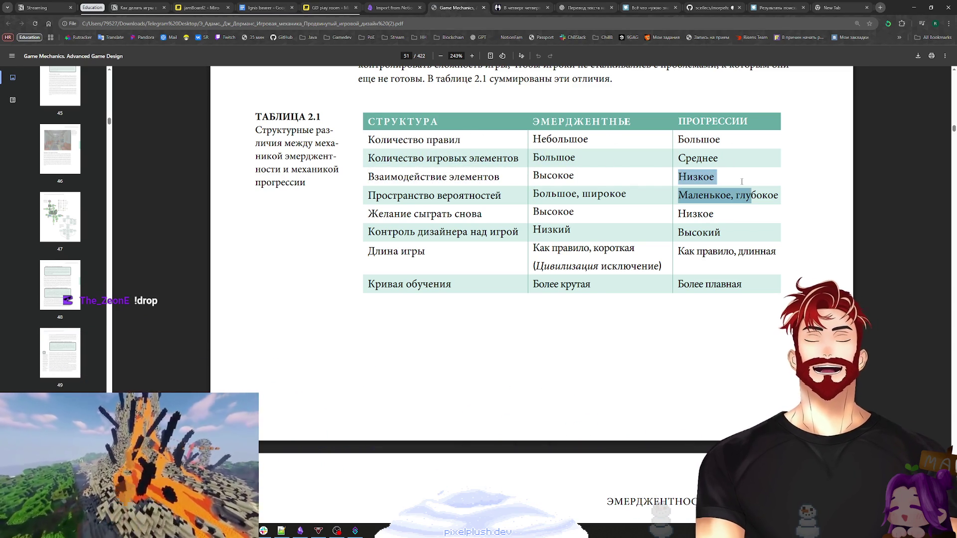
left_click(487, 197)
left_click_drag(534, 193, 778, 196)
mouse_move(370, 213)
left_mouse_down()
mouse_move(499, 199)
mouse_move(522, 219)
mouse_move(606, 212)
left_mouse_up()
left_click_drag(678, 213, 761, 224)
left_click(760, 224)
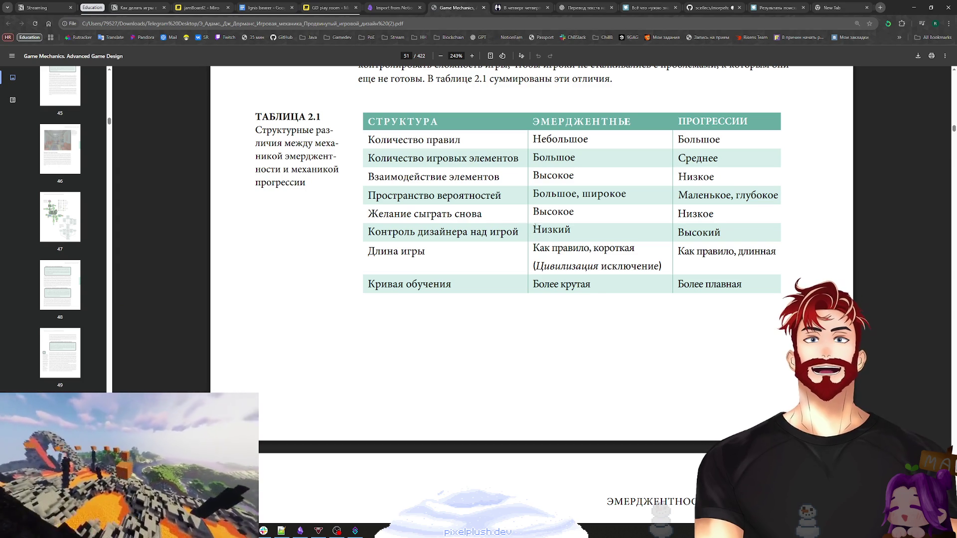
left_click_drag(534, 229, 571, 230)
left_click_drag(678, 232, 720, 232)
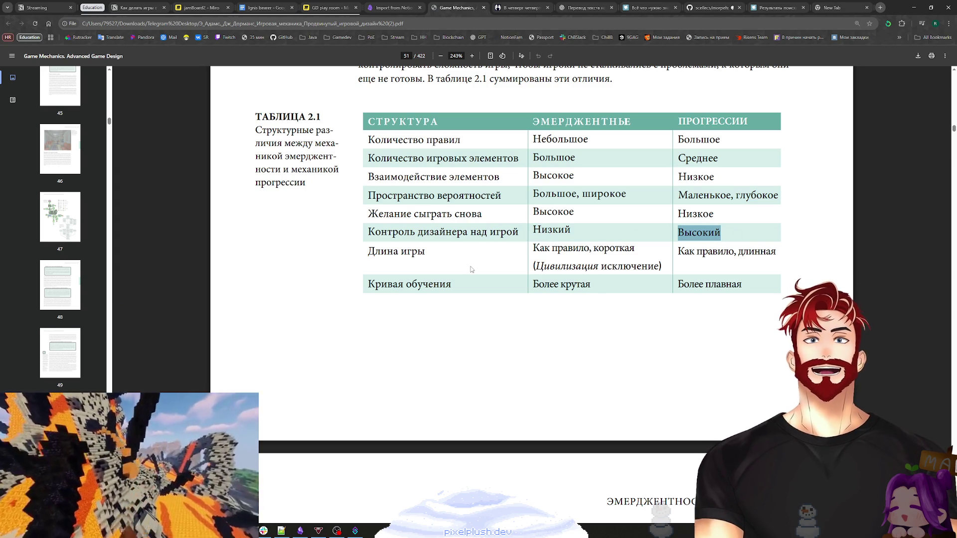
left_click_drag(662, 267, 530, 249)
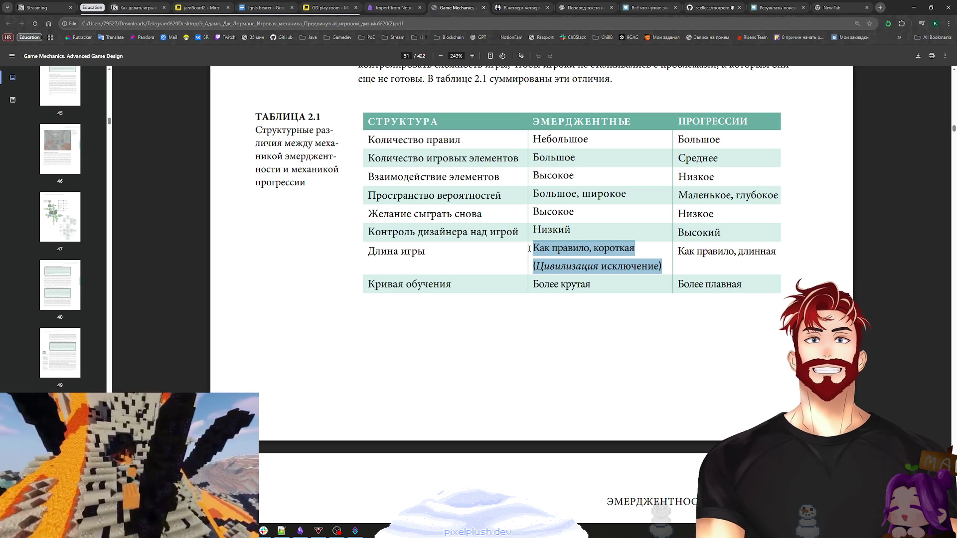
left_click_drag(678, 252, 776, 252)
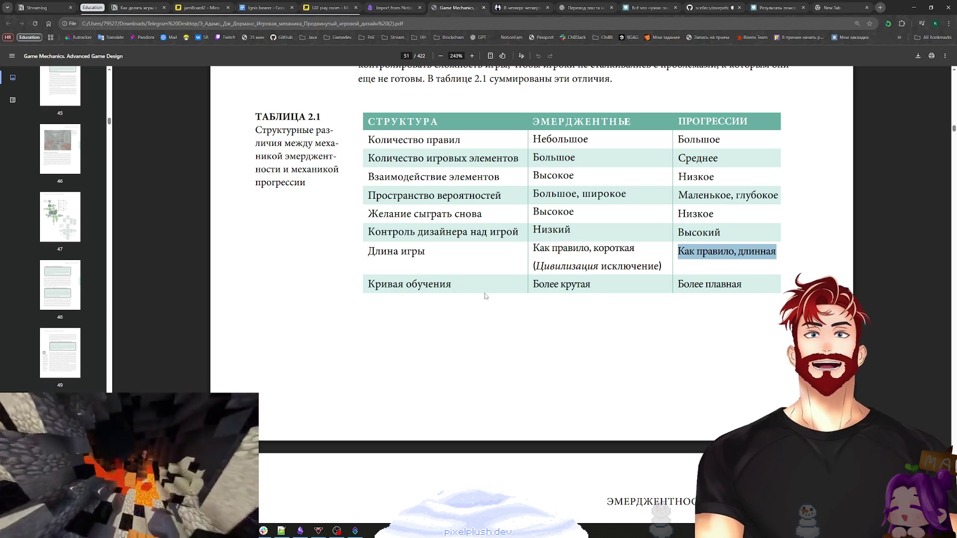
mouse_move(529, 292)
left_mouse_down()
mouse_move(423, 285)
mouse_move(741, 290)
left_mouse_up()
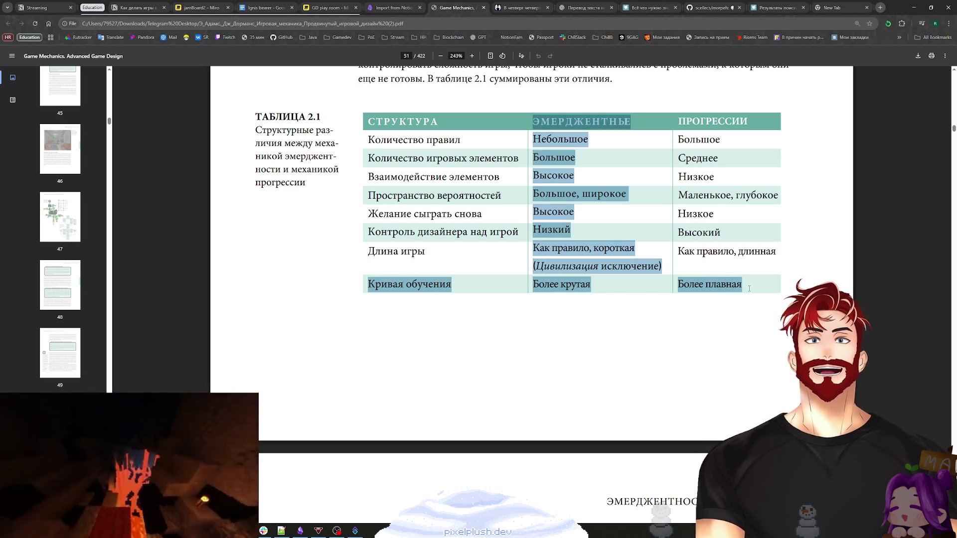
left_click(741, 290)
Step: Scroll through page 52's «Интеграция эмерджентности и прогрессии» reasons list to the sidebar below
scroll(667, 294, "down", 8)
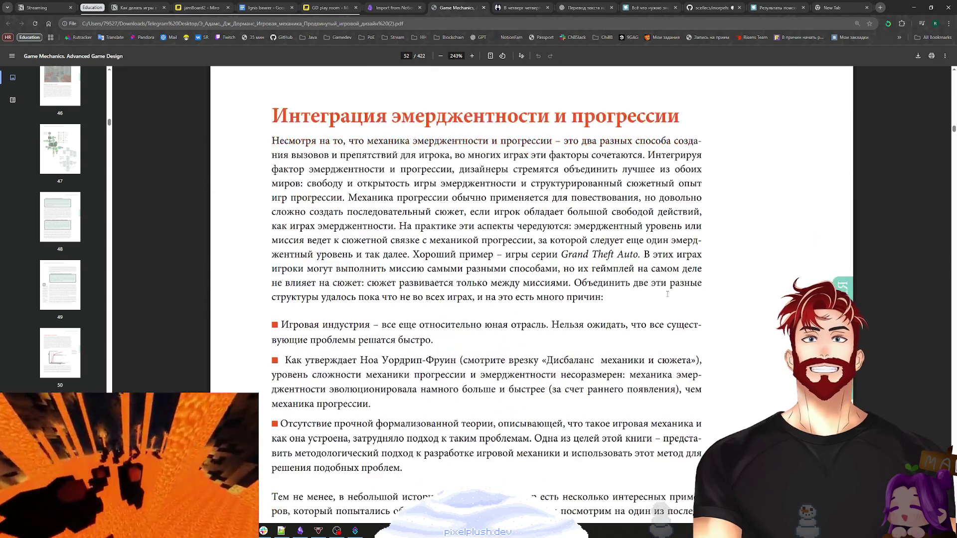
scroll(668, 293, "up", 9)
scroll(668, 293, "down", 8)
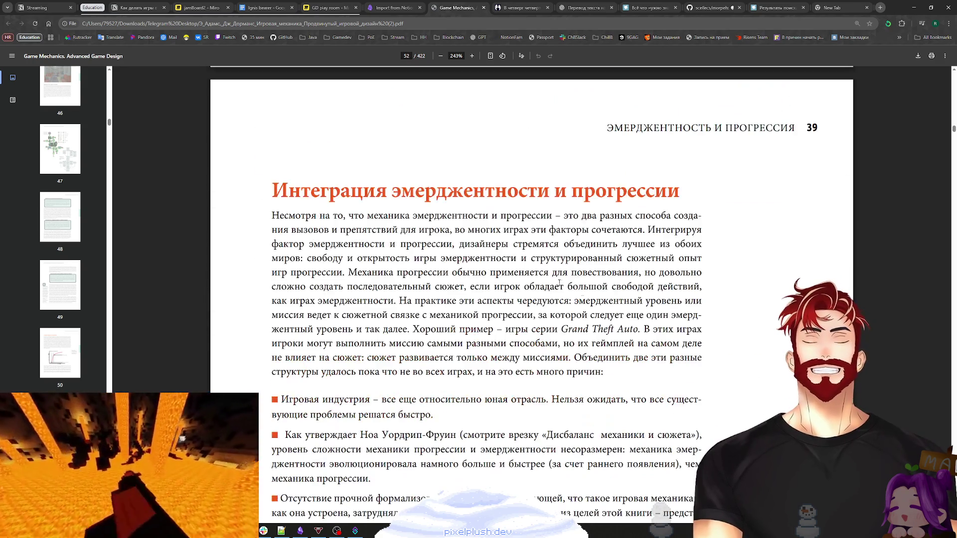
scroll(640, 288, "down", 2)
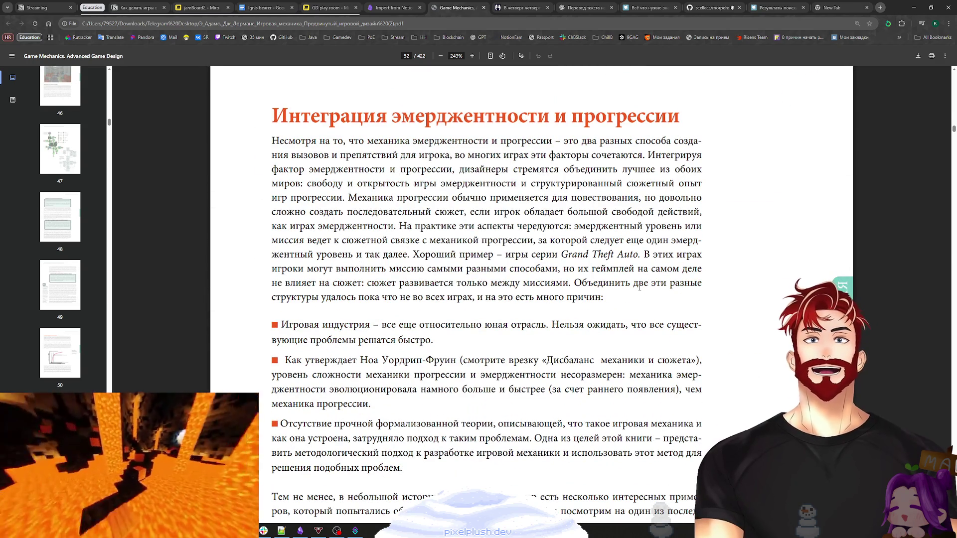
scroll(643, 289, "down", 1)
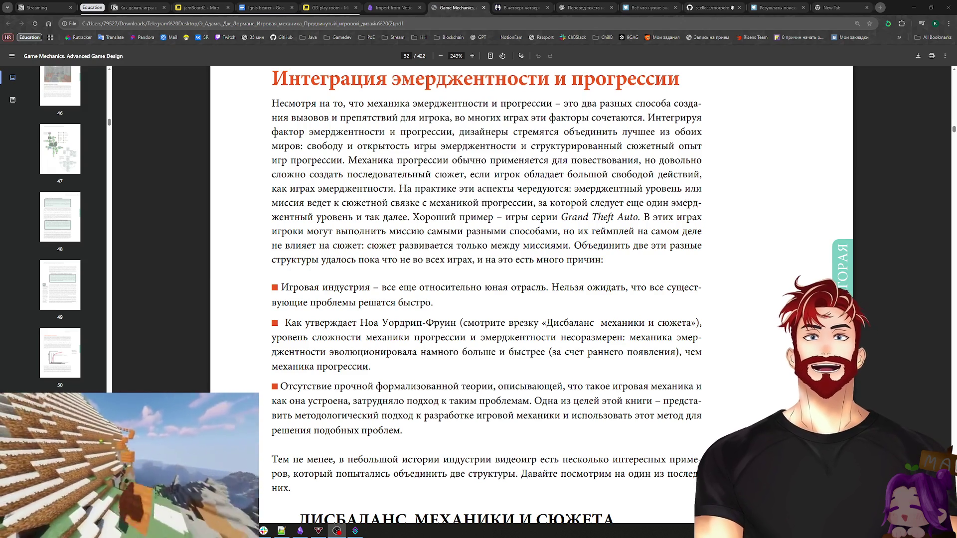
scroll(773, 274, "down", 1)
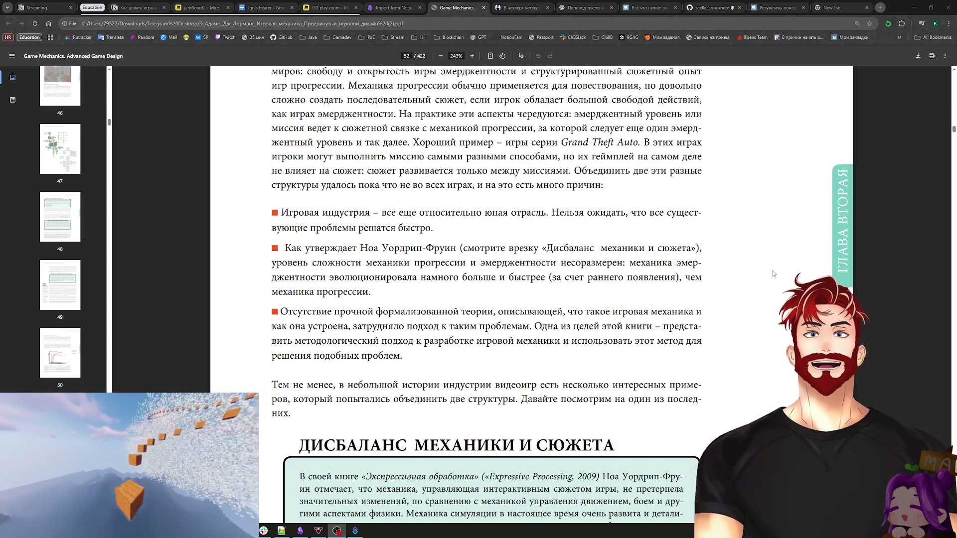
scroll(486, 279, "down", 3)
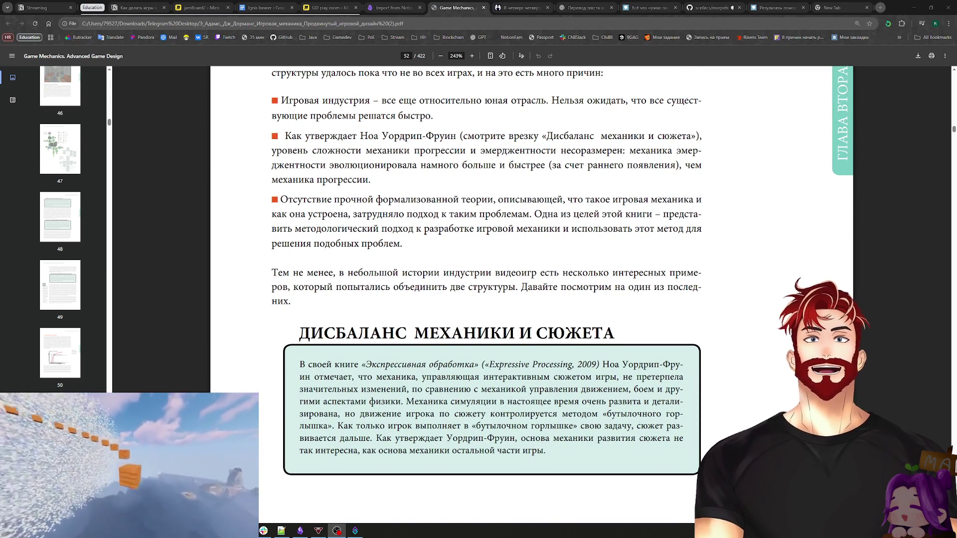
Step: Bring the whole «Дисбаланс механики и сюжета» sidebar into view and select a word in it
scroll(486, 279, "down", 2)
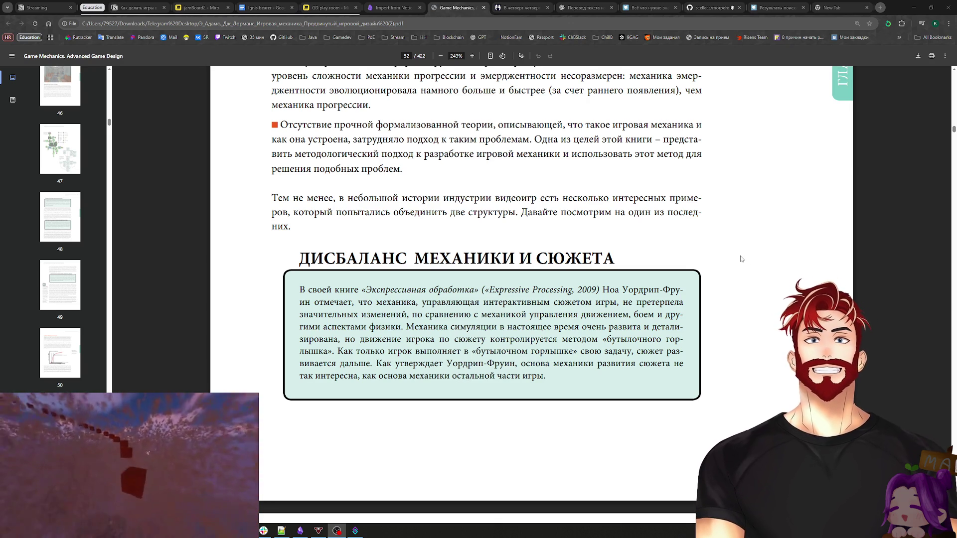
scroll(741, 258, "down", 2)
scroll(382, 212, "up", 1)
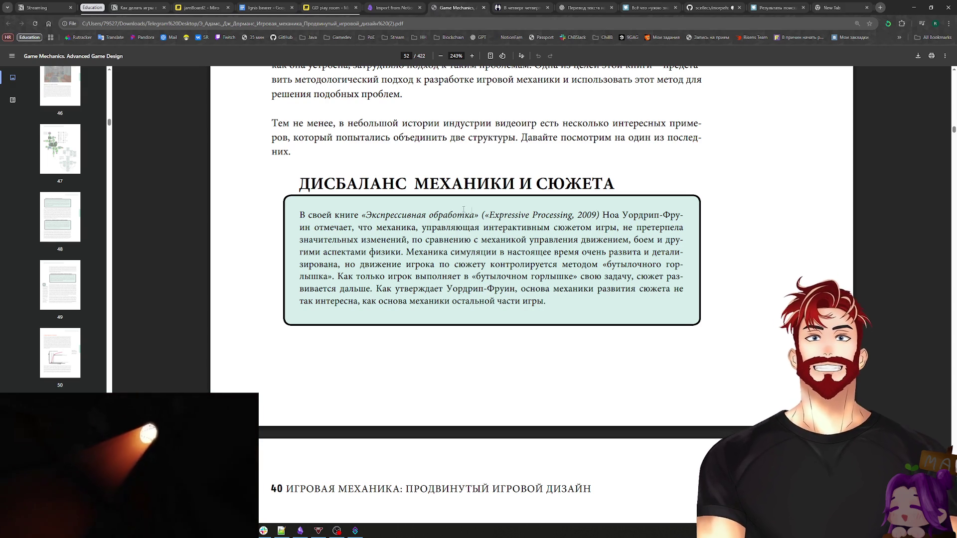
double_click(545, 301)
Step: Select and deselect the sidebar paragraph, then scroll to page 53's StarCraft example
triple_click(494, 287)
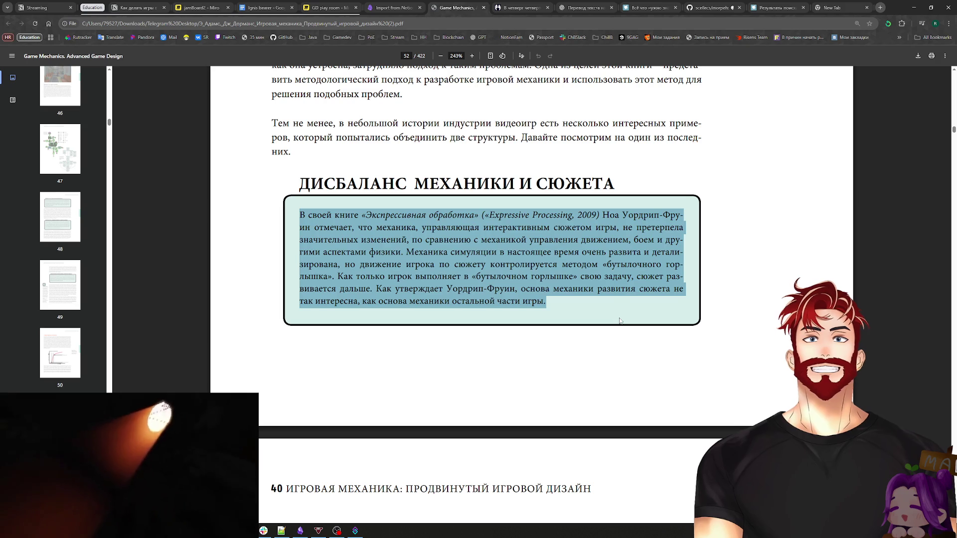
left_click(621, 322)
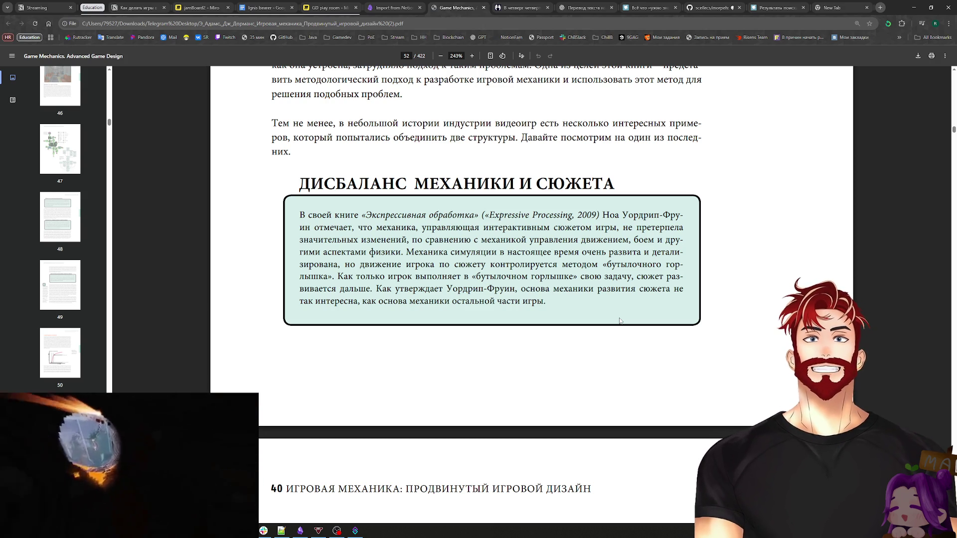
scroll(614, 316, "down", 4)
scroll(608, 310, "down", 2)
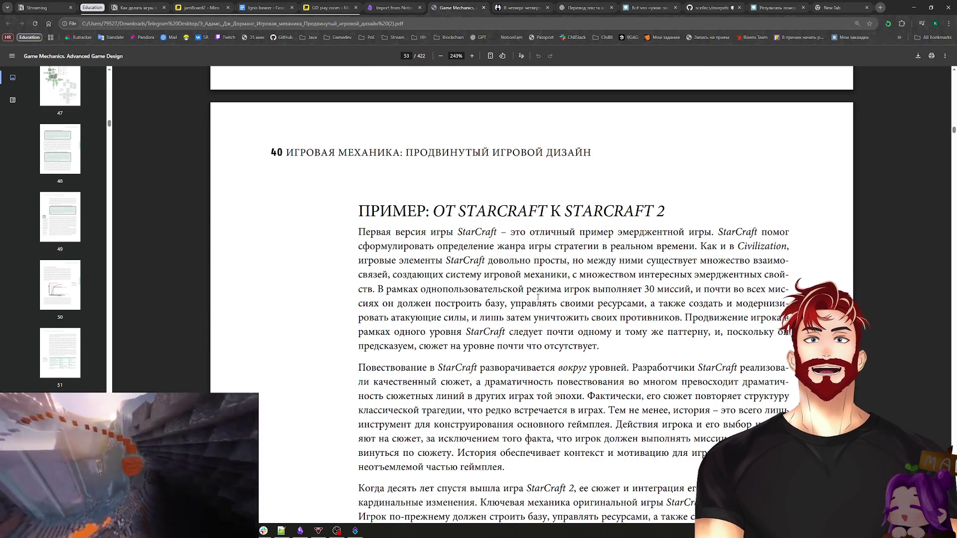
scroll(538, 297, "down", 1)
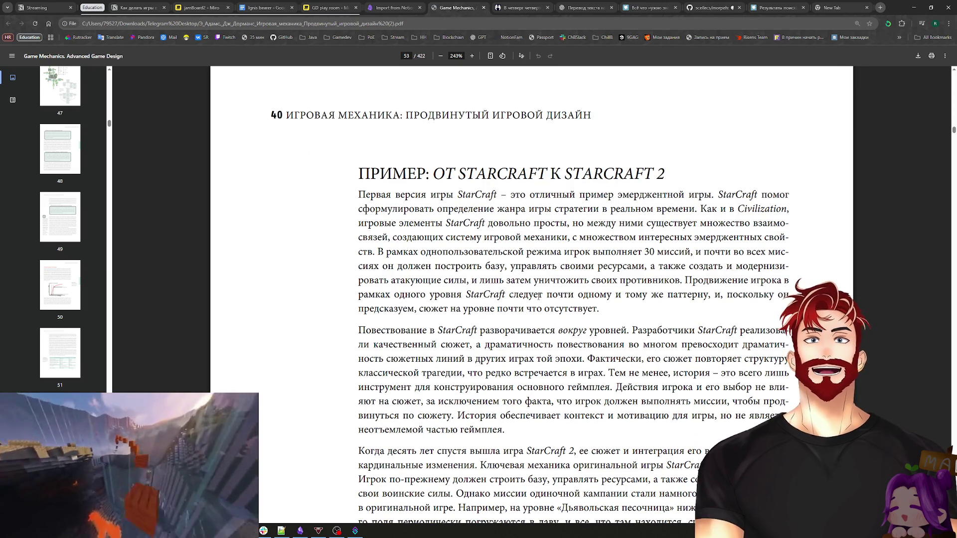
scroll(539, 296, "down", 2)
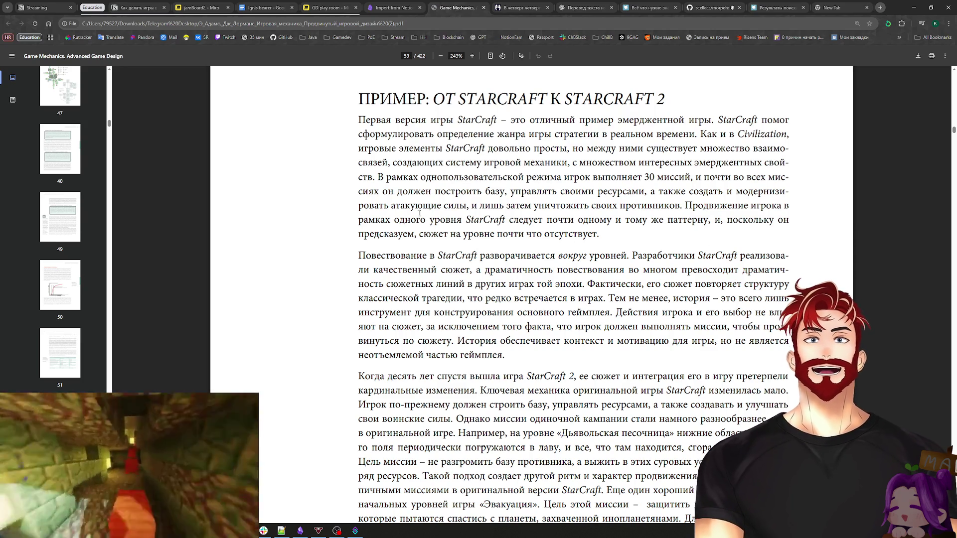
mouse_move(422, 178)
left_mouse_down()
mouse_move(560, 182)
mouse_move(555, 187)
left_mouse_up()
left_click(507, 178)
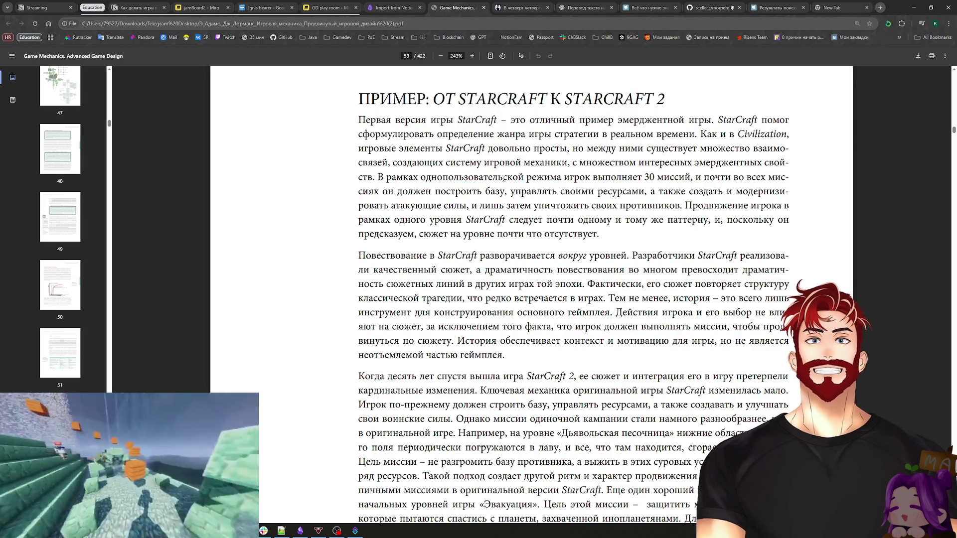
left_click_drag(387, 177, 564, 182)
left_click(555, 202)
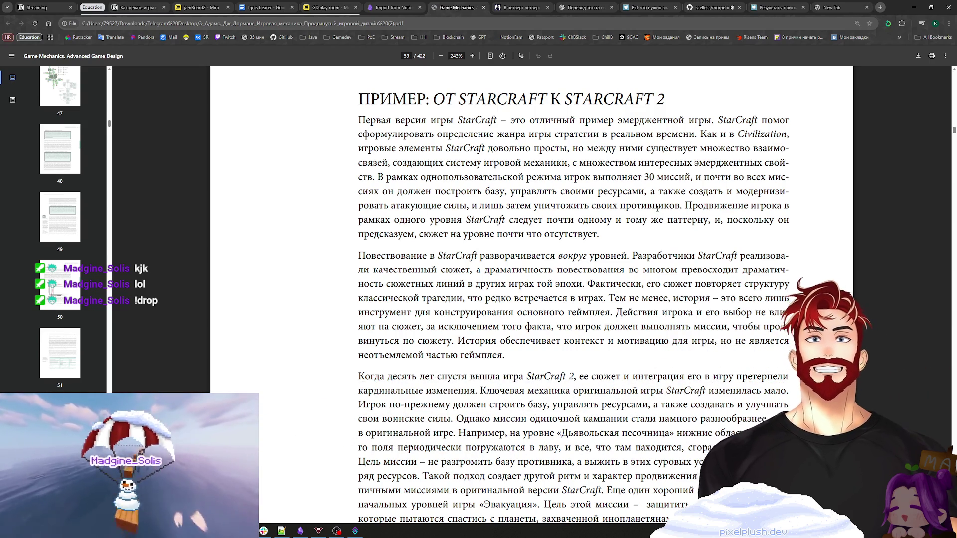
scroll(586, 299, "down", 2)
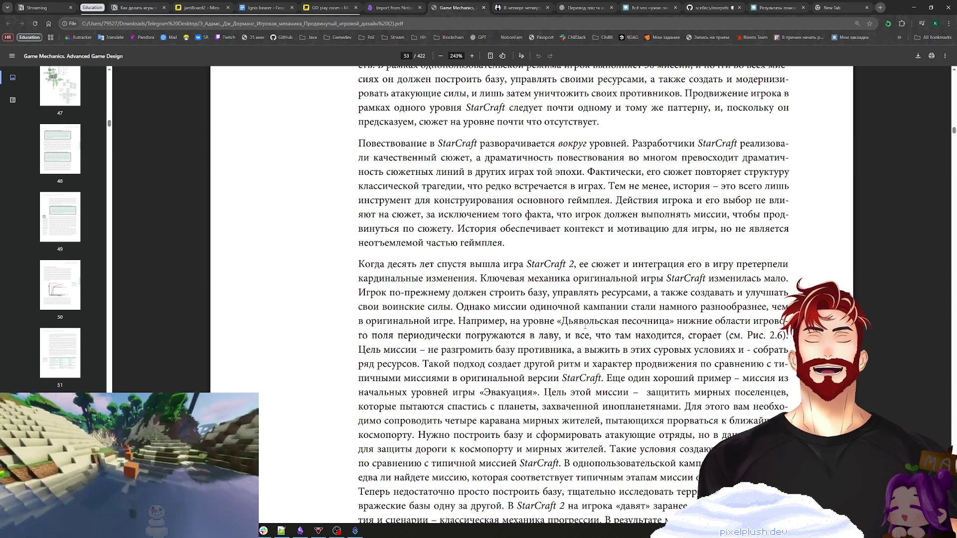
Step: Scroll to Figure 2.6 on page 54, then switch to the empty New Tab
scroll(585, 323, "down", 4)
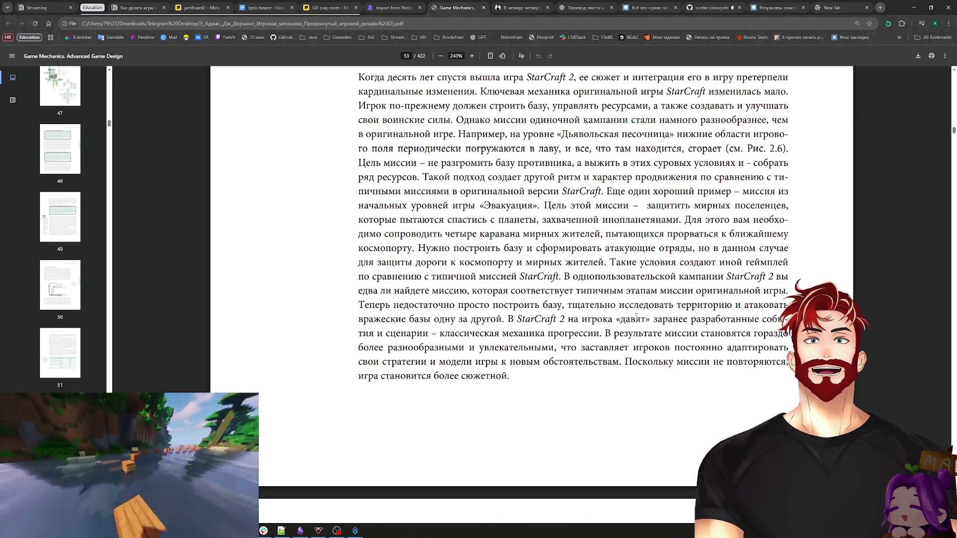
scroll(633, 341, "down", 7)
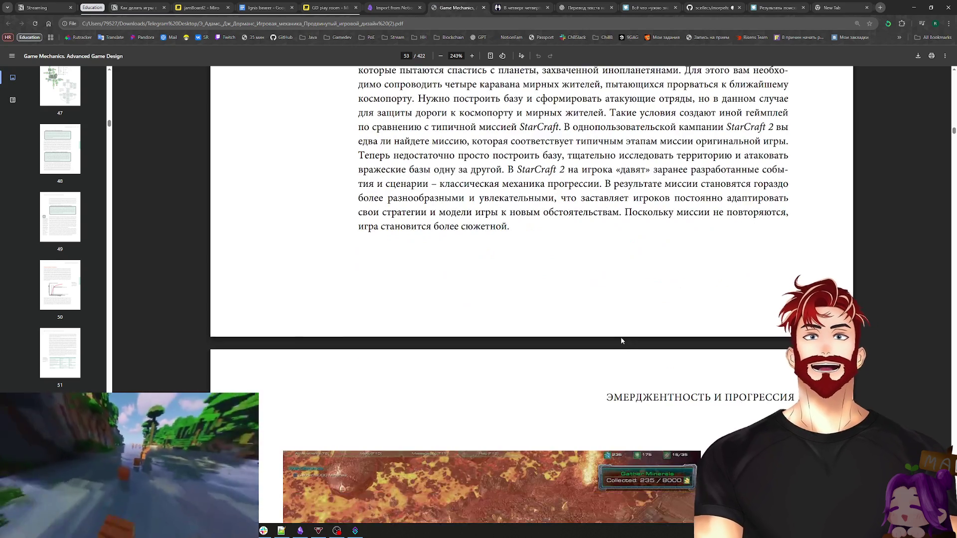
scroll(738, 316, "down", 3)
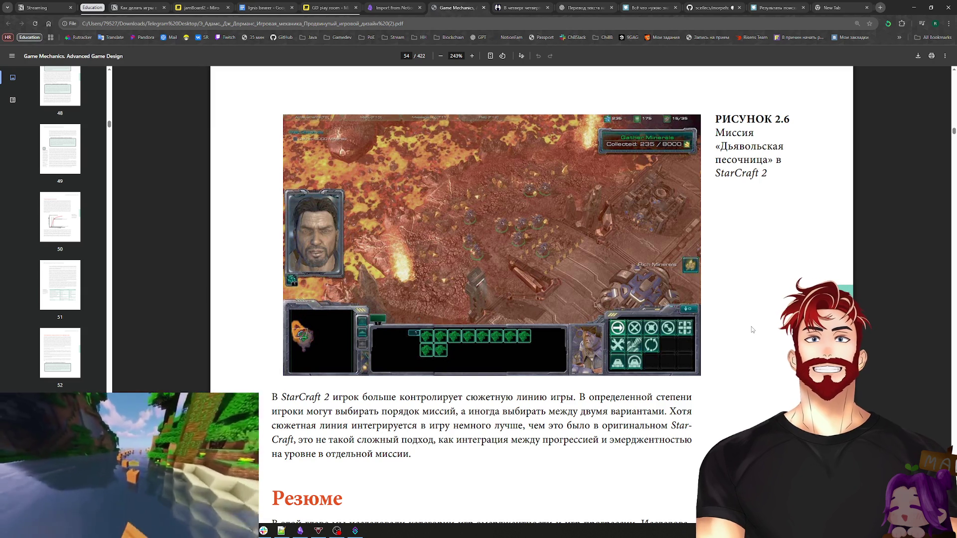
left_click(859, 5)
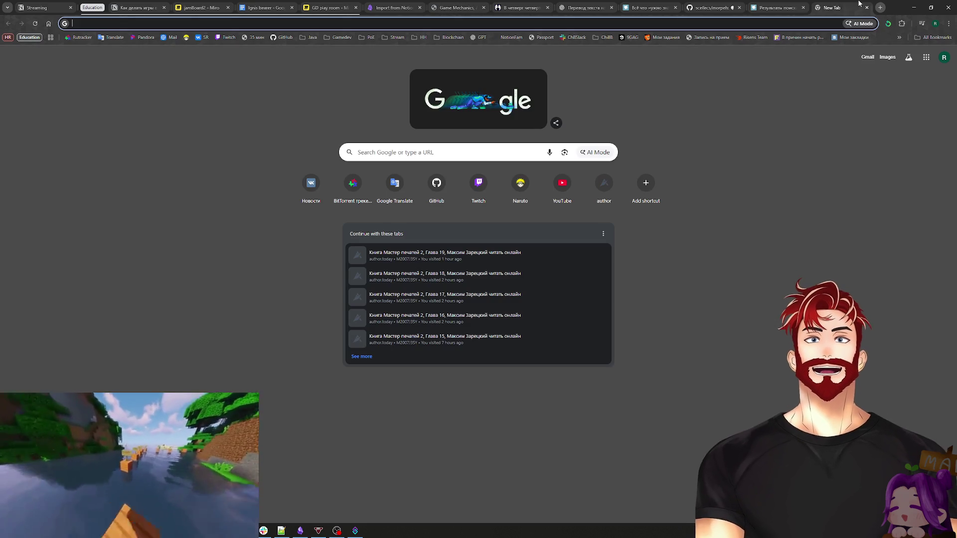
Step: Search Google for 'starcraft 2' and scroll through the results
type("starcraft")
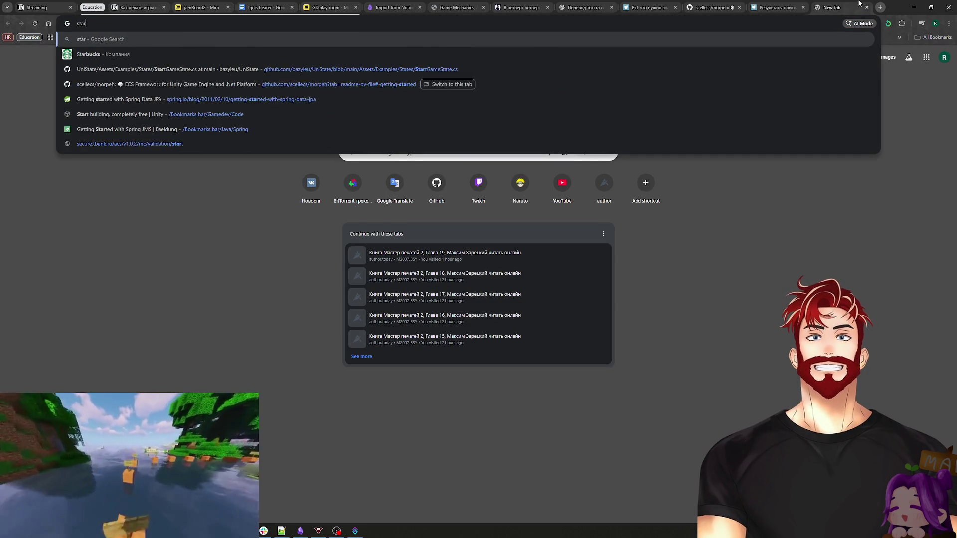
type(" 2")
key("Return")
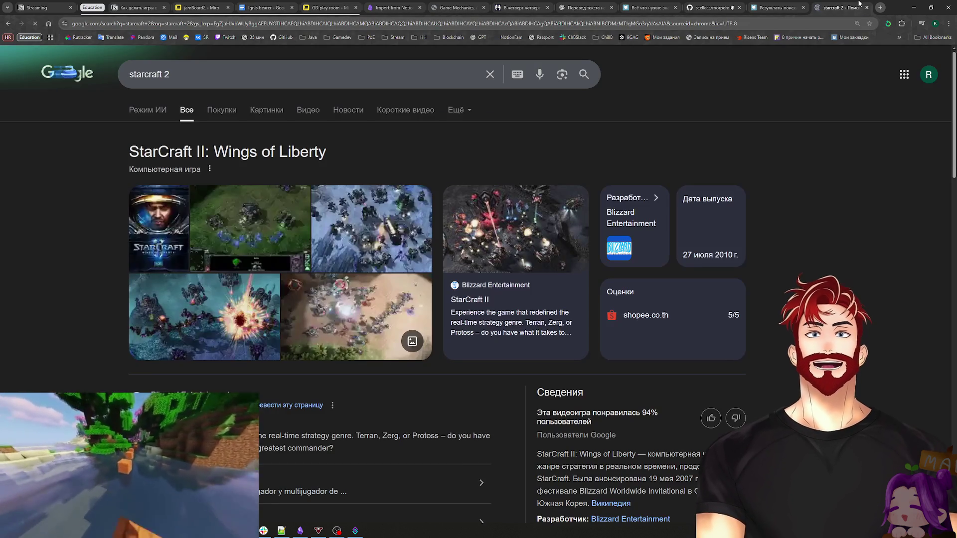
scroll(582, 257, "down", 2)
scroll(582, 257, "down", 2)
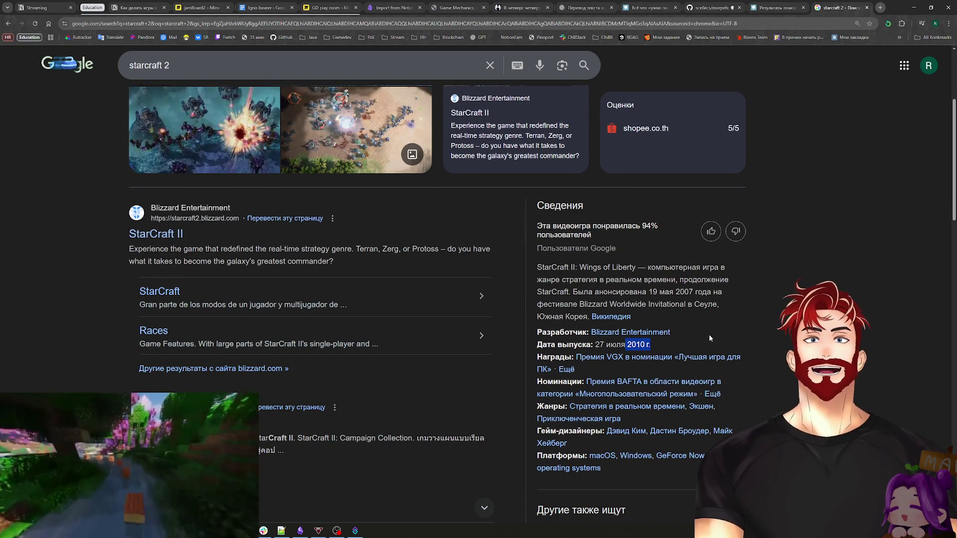
scroll(719, 325, "up", 3)
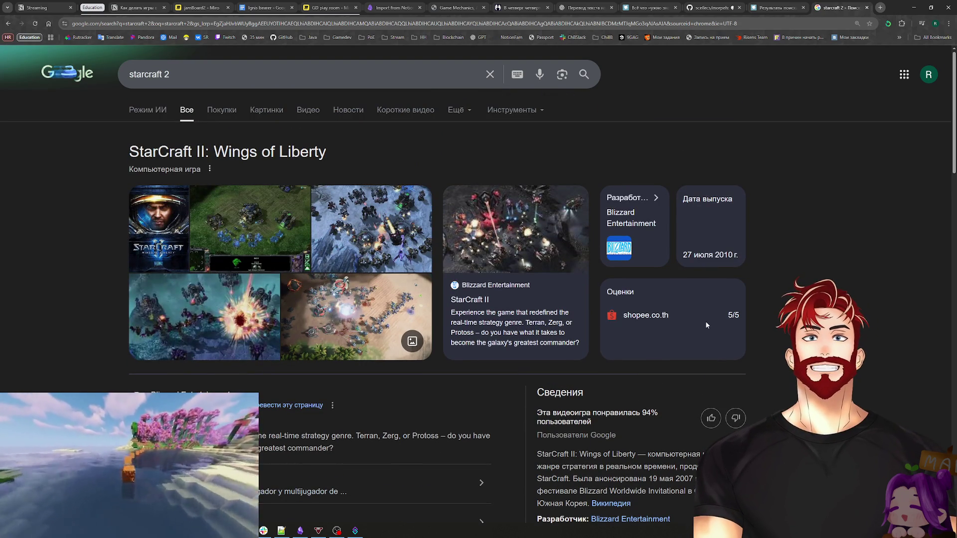
scroll(594, 342, "down", 1)
scroll(594, 343, "down", 2)
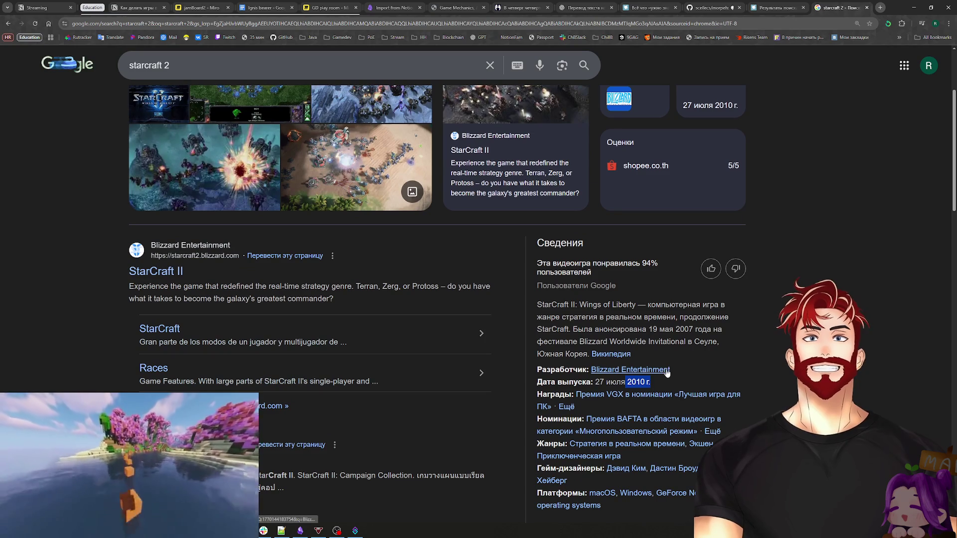
Step: Highlight the announcement date 9 мая 2007 in the description, then close the search tab
left_click_drag(652, 329, 693, 330)
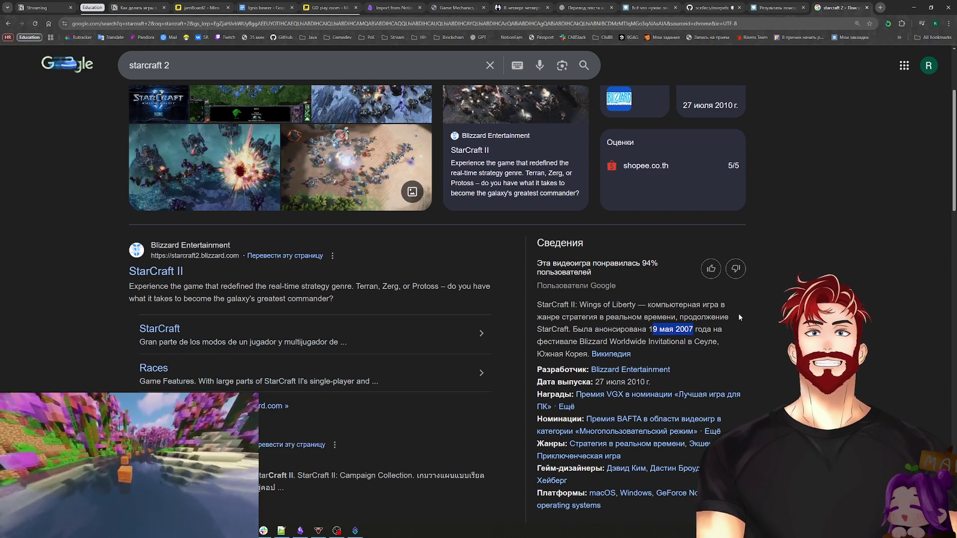
scroll(735, 314, "up", 3)
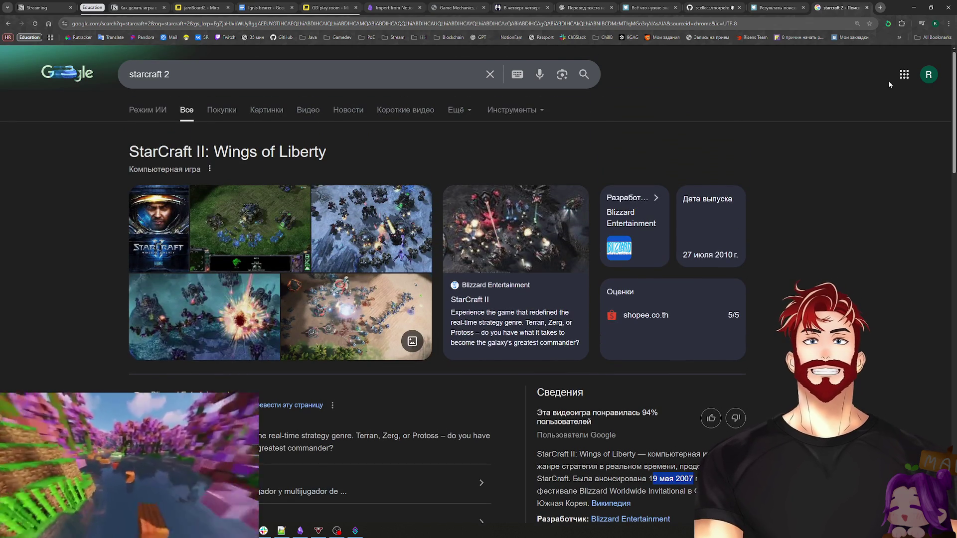
left_click(866, 8)
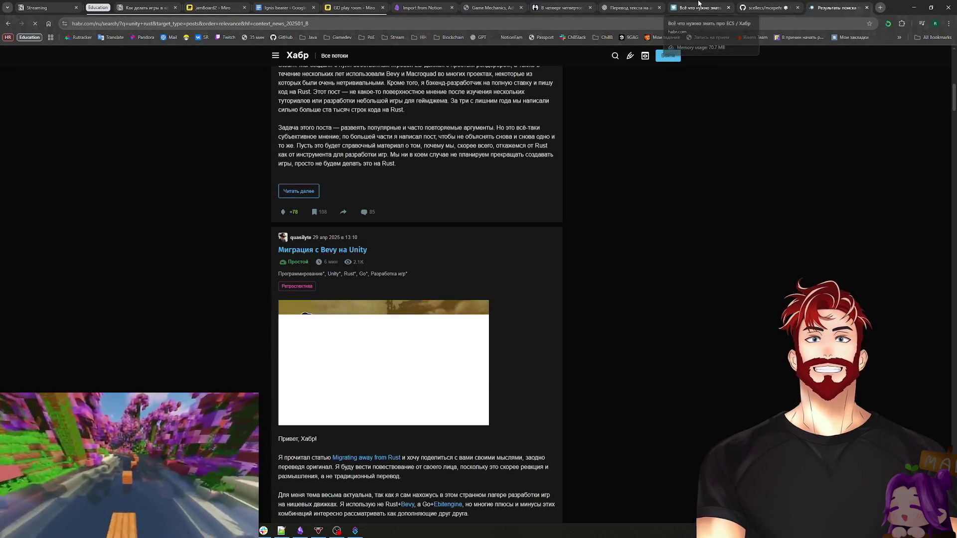
Step: Switch to the Habr article tab and move the Game Mechanics PDF tab to the end of the strip
left_click(698, 8)
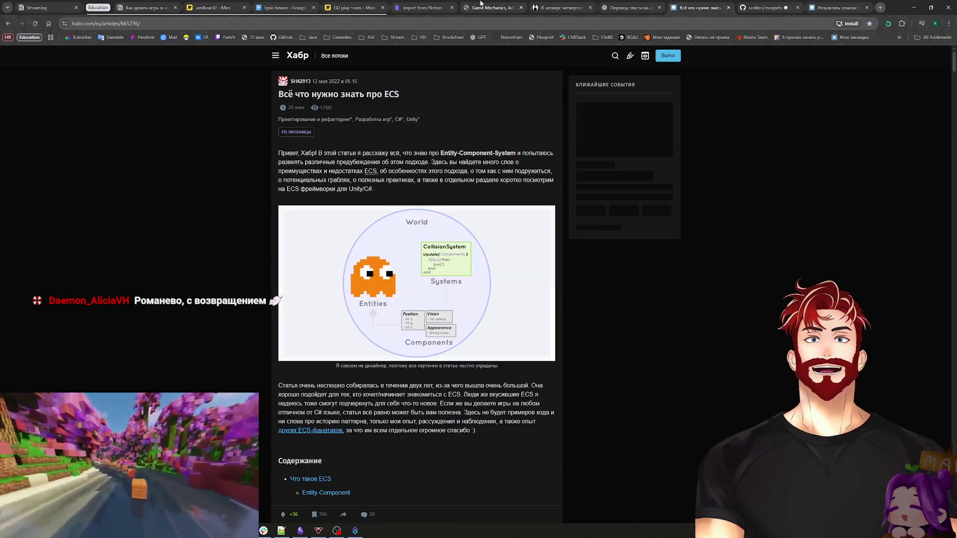
left_click_drag(489, 7, 810, 4)
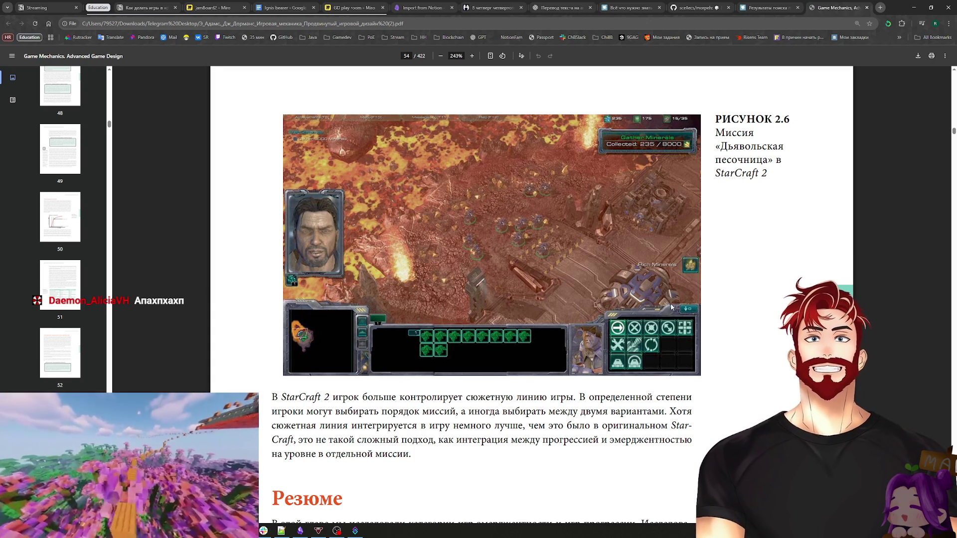
Step: Scroll the PDF past the Резюме section to the Упражнения exercises on page 55
scroll(671, 309, "down", 8)
scroll(673, 301, "up", 1)
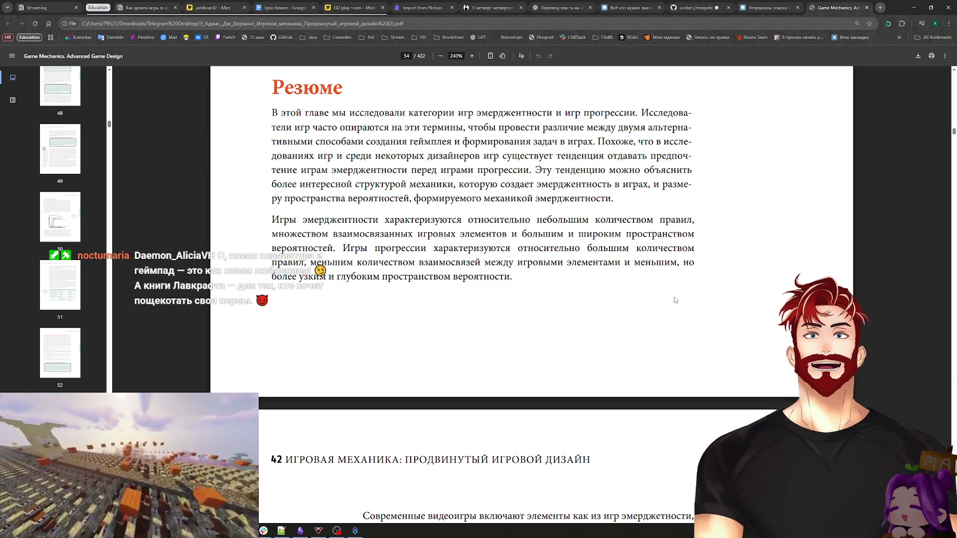
scroll(662, 302, "down", 6)
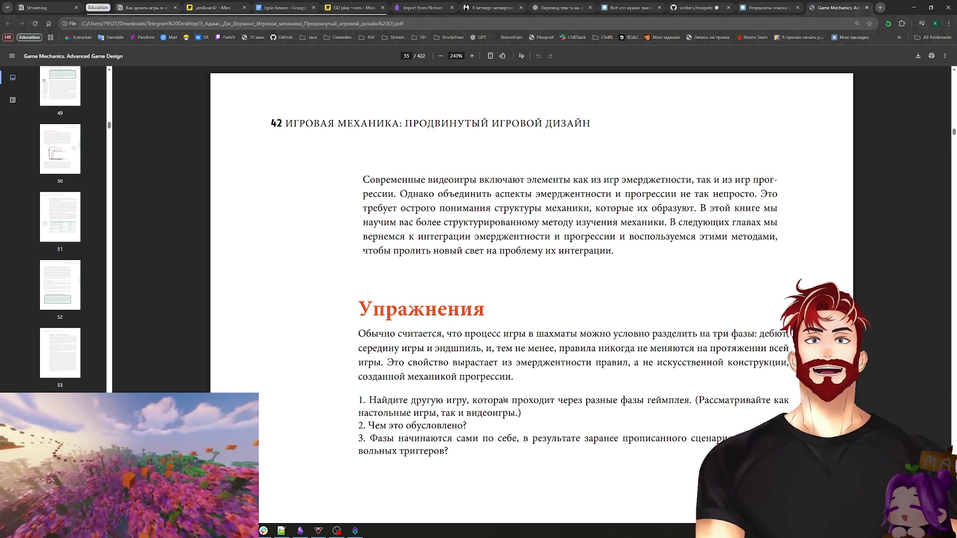
Step: Scroll past the exercises to page 56, the Chapter 3 «Сложные системы и структура» title page
scroll(500, 387, "down", 3)
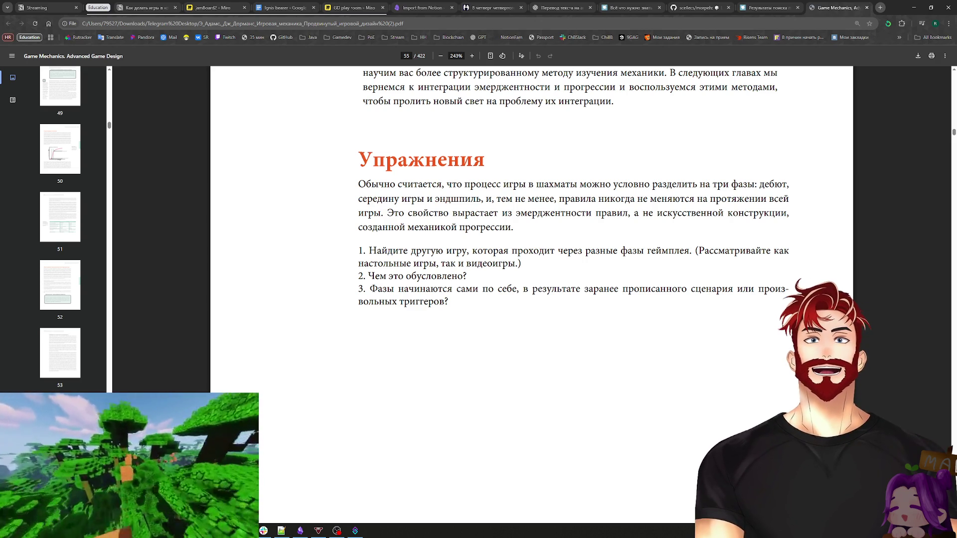
key("alt+Tab")
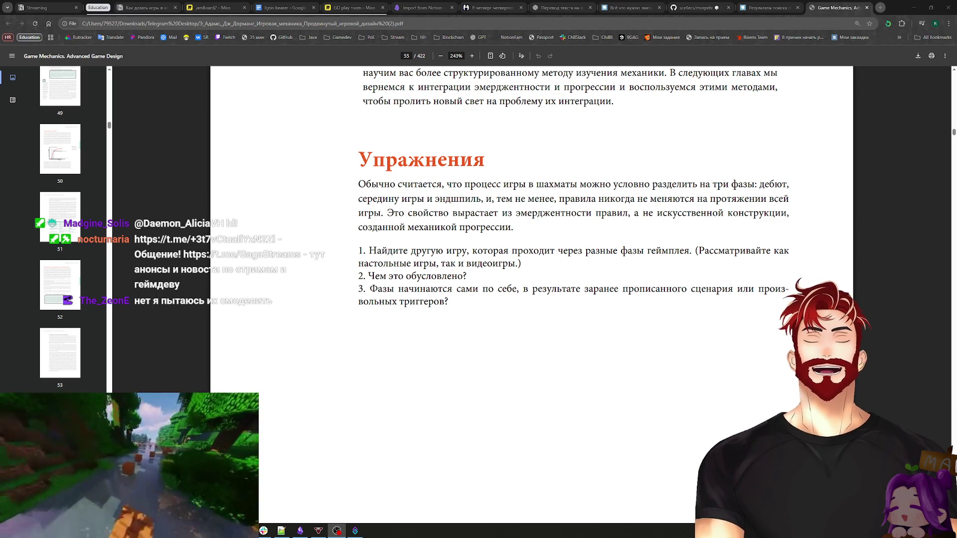
scroll(746, 309, "down", 10)
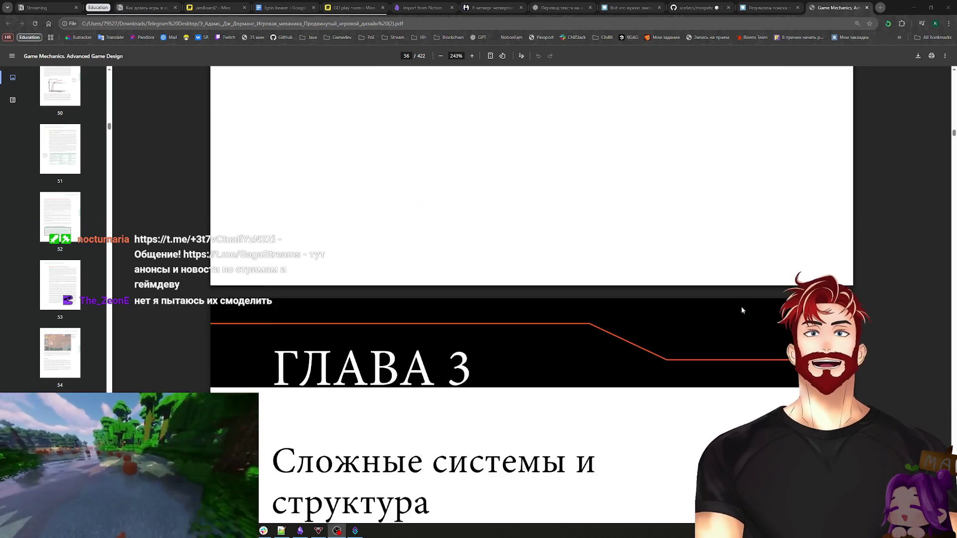
Step: Scroll back up from the Chapter 3 title page to the page 55 Упражнения questions
scroll(746, 309, "up", 1)
scroll(745, 310, "up", 10)
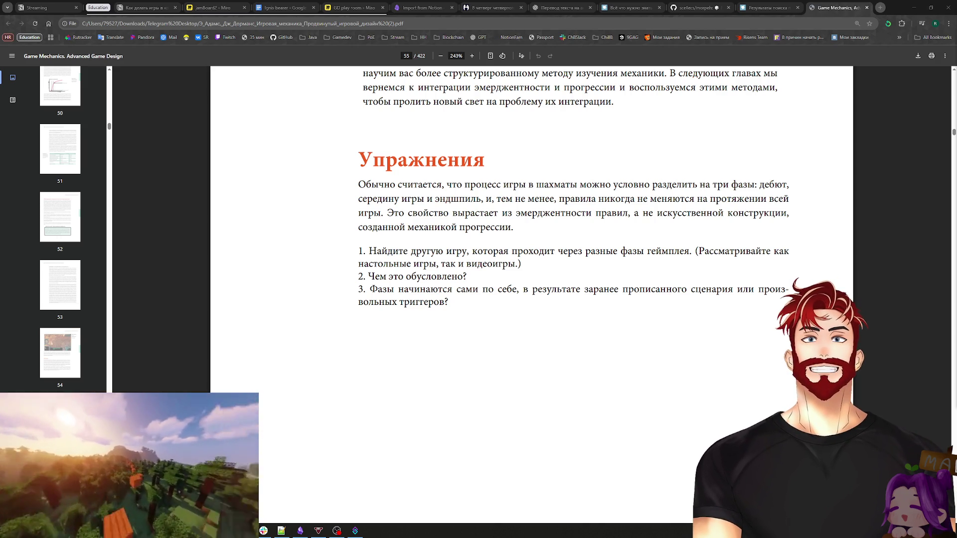
left_click_drag(956, 140, 670, 163)
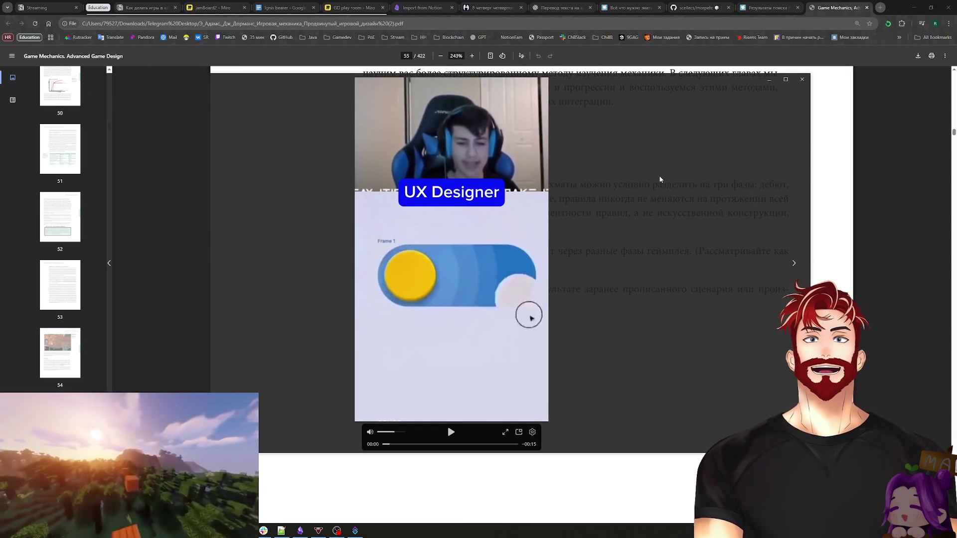
left_click(440, 435)
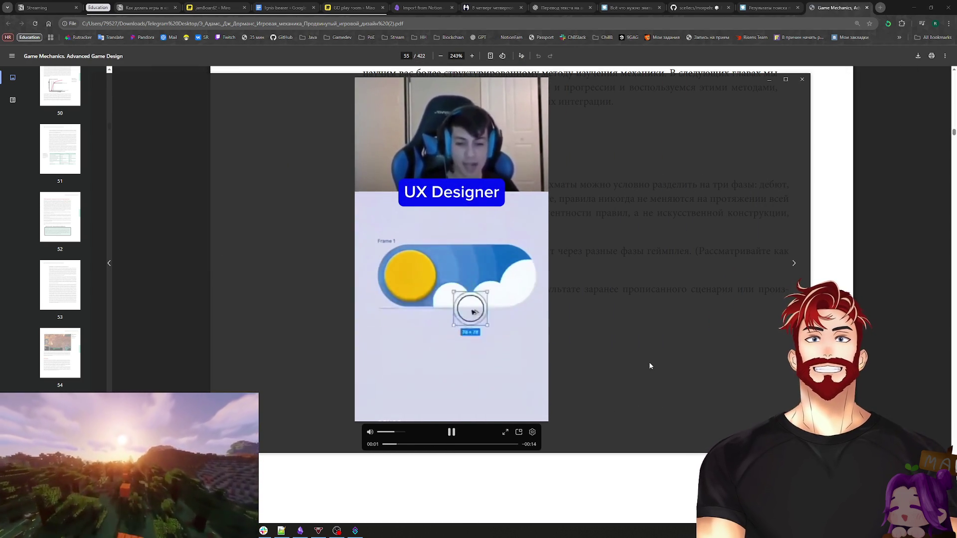
left_click(786, 80)
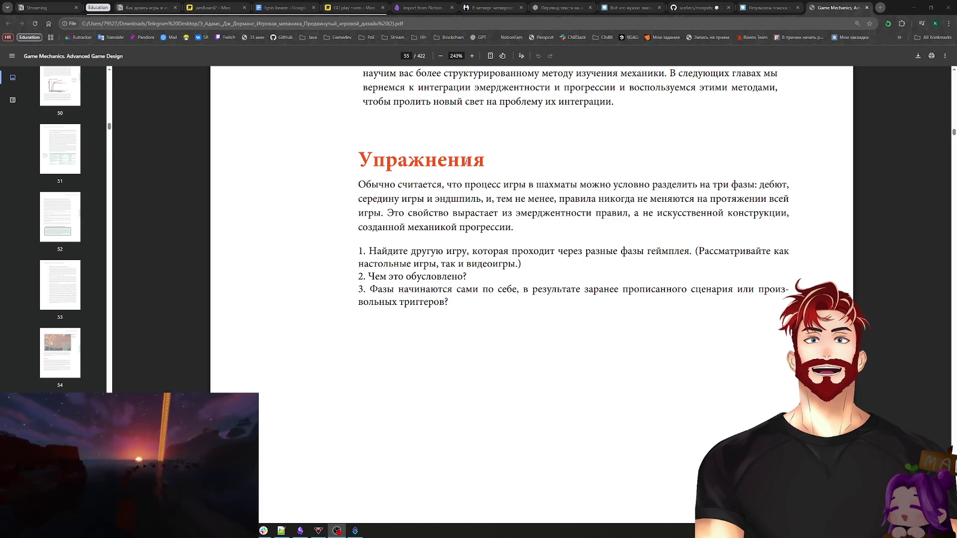
left_click(281, 531)
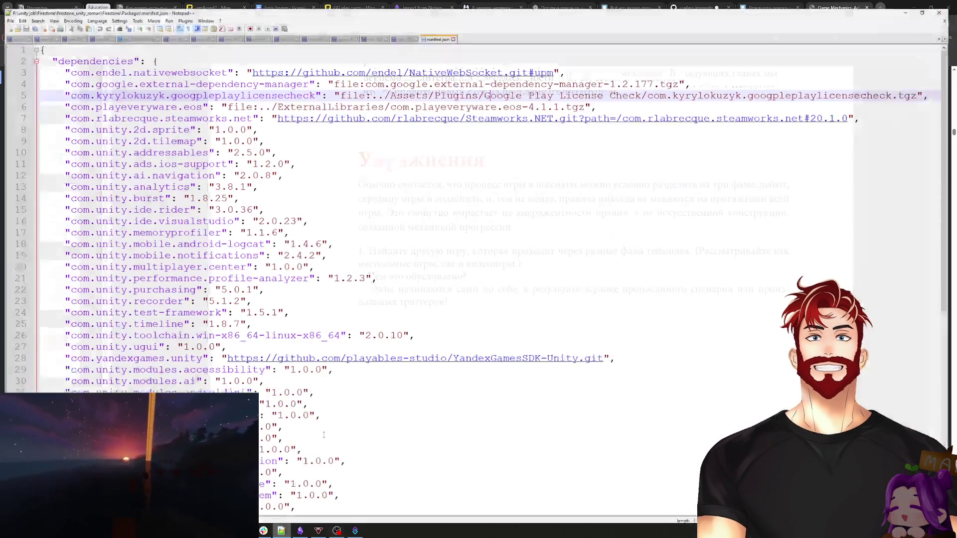
Step: Create a new Notepad++ document, new 104, and restore the window so the PDF shows behind
left_click(406, 31)
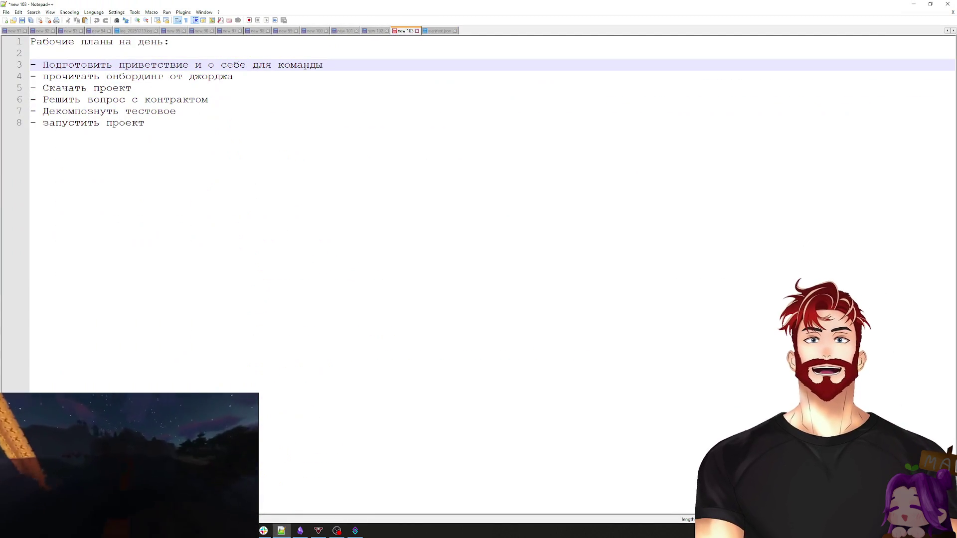
left_click(6, 12)
left_click(10, 20)
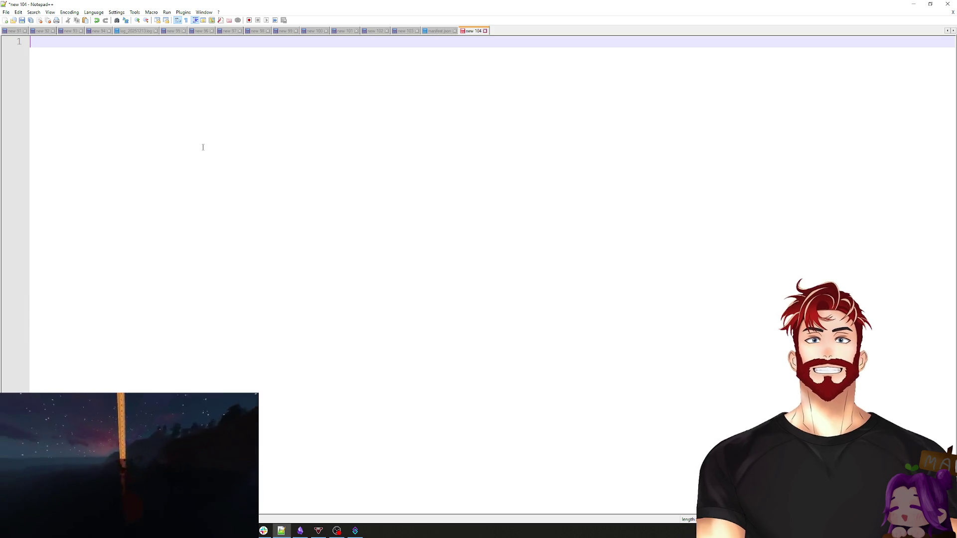
left_click(931, 4)
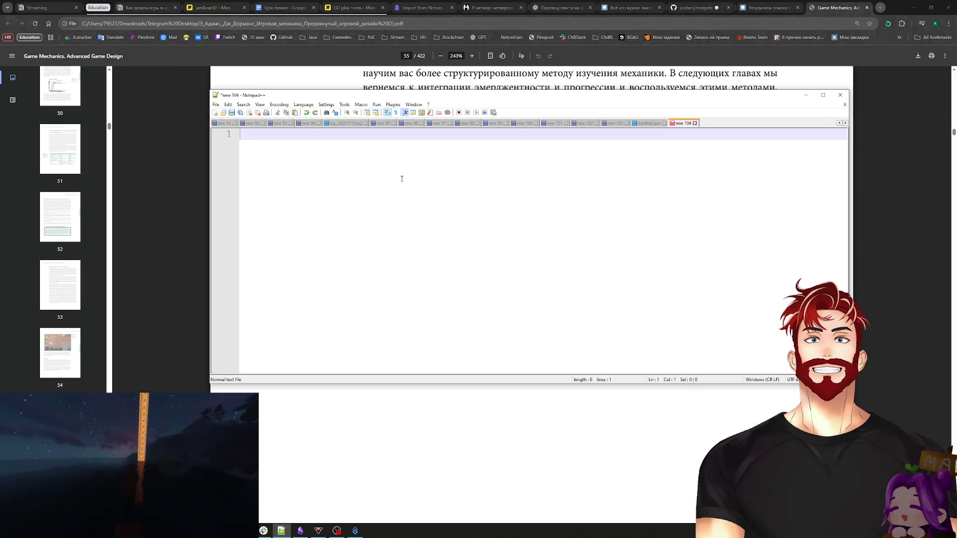
type("Дота:")
Step: List Ранняя игра, Мид гейм and Лейт гейм, describing early game as item-less farming time
key("Return")
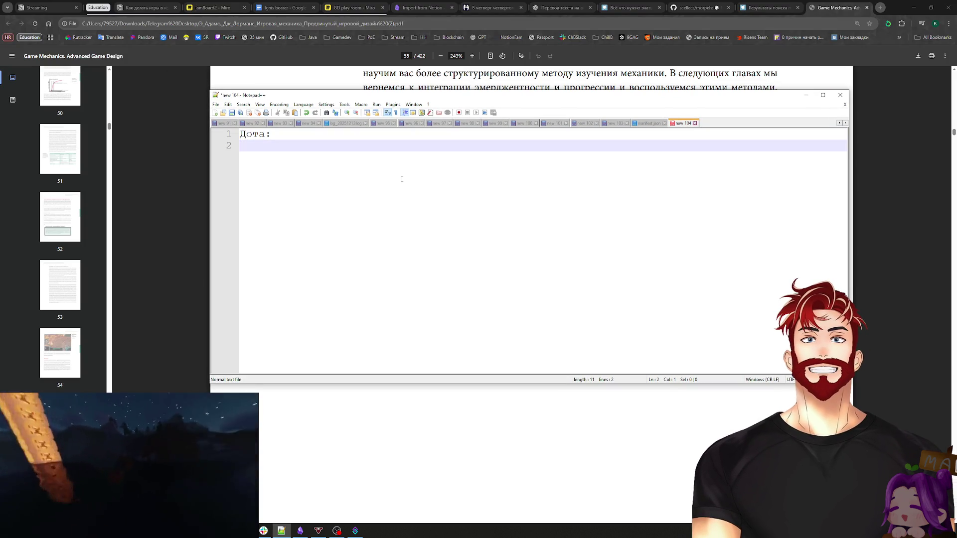
type("Ранняя игра")
key("Return")
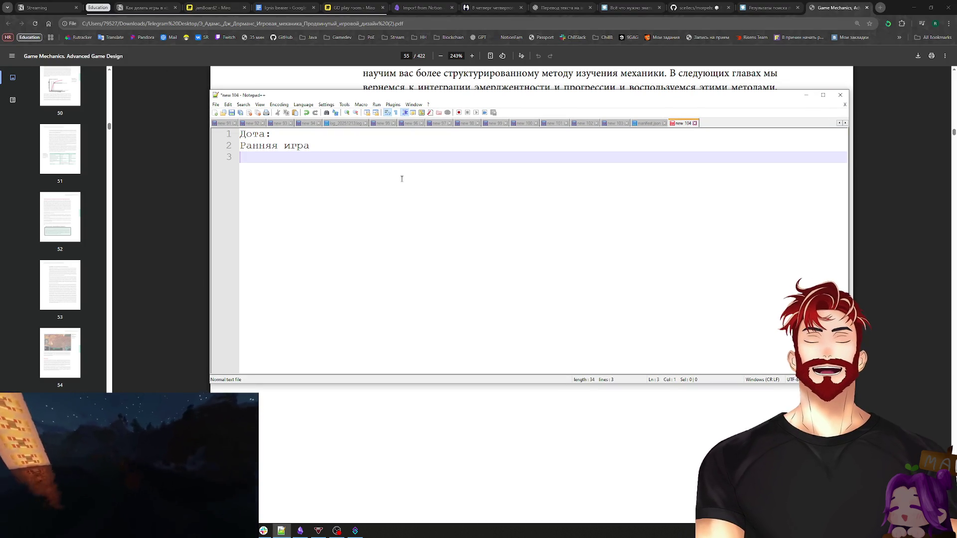
type("Мид гейм")
key("Return")
type("Лейт гейм")
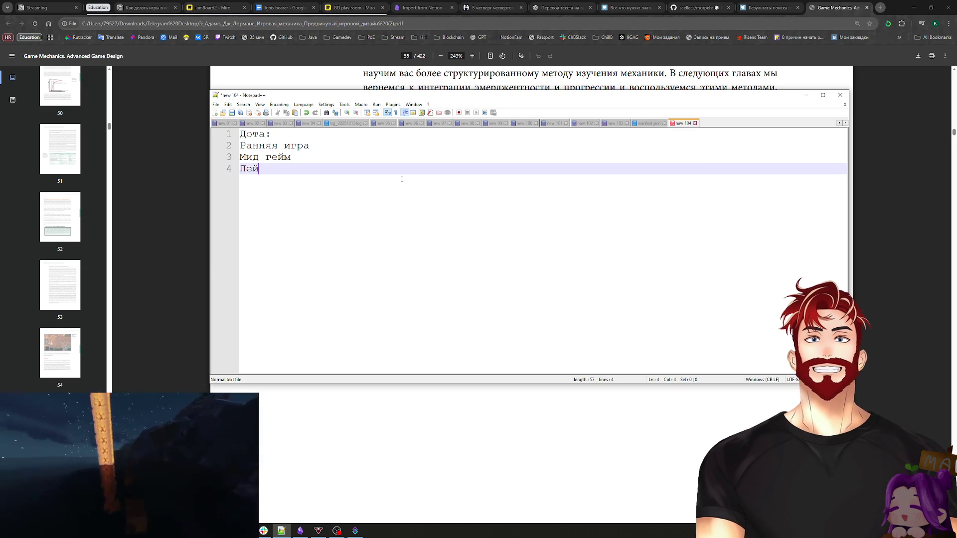
key("Escape")
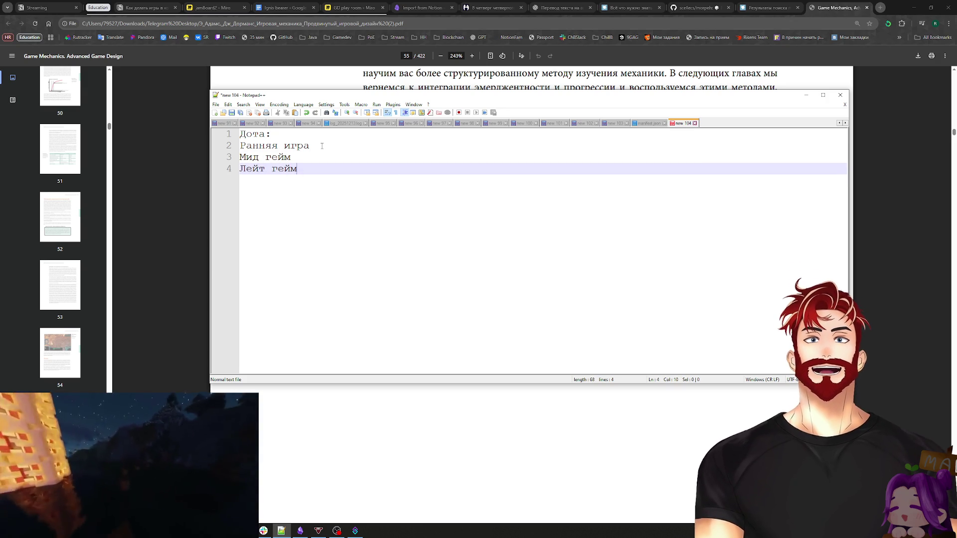
left_click(321, 145)
type("-")
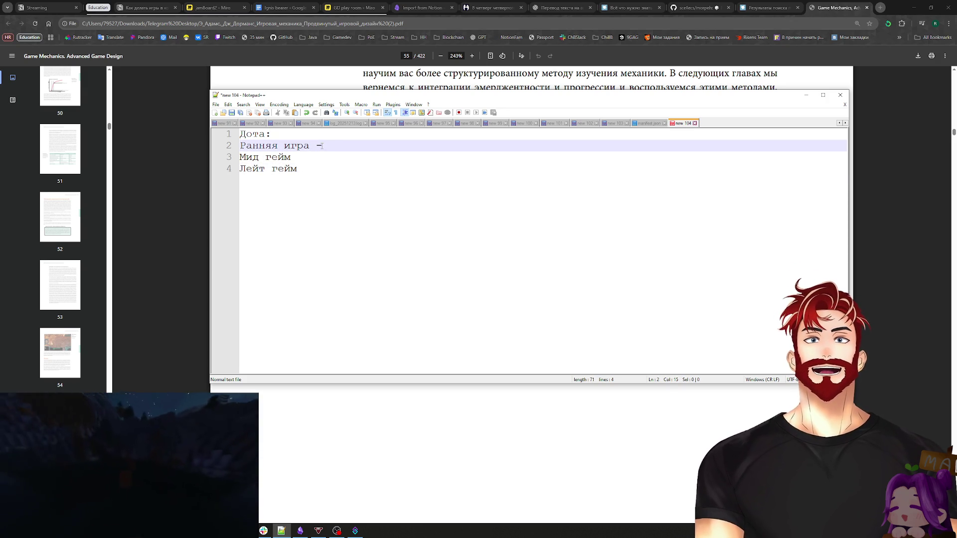
type(" у героев н")
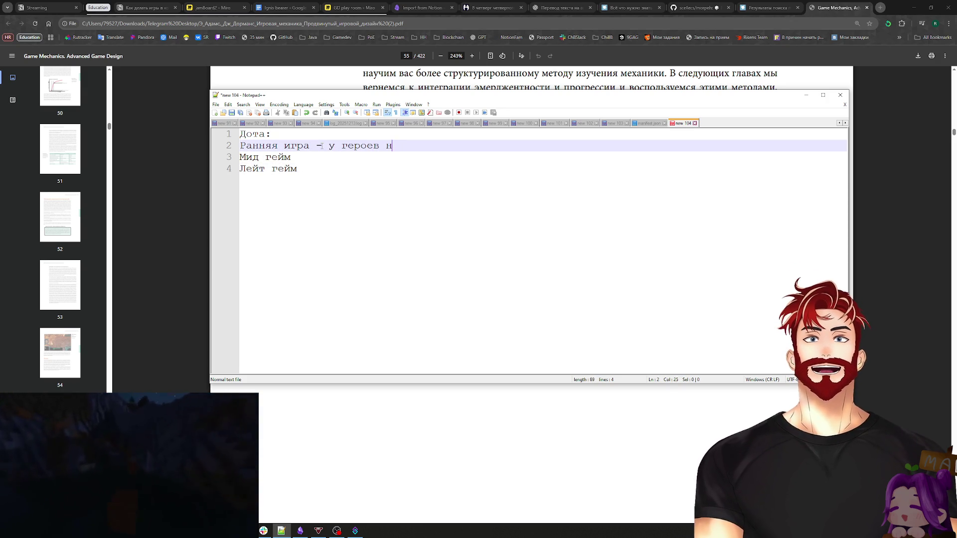
type("ет пр")
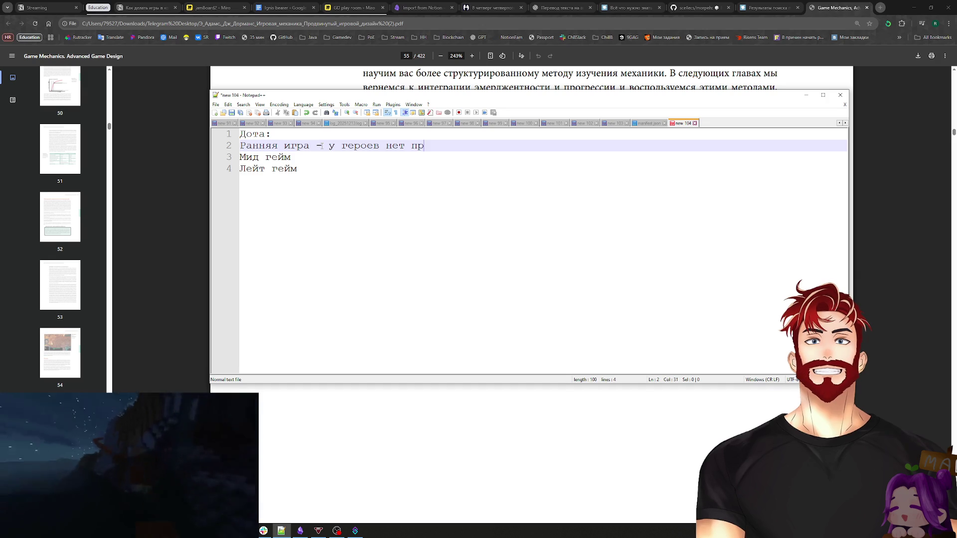
type("едметов и \"сил")
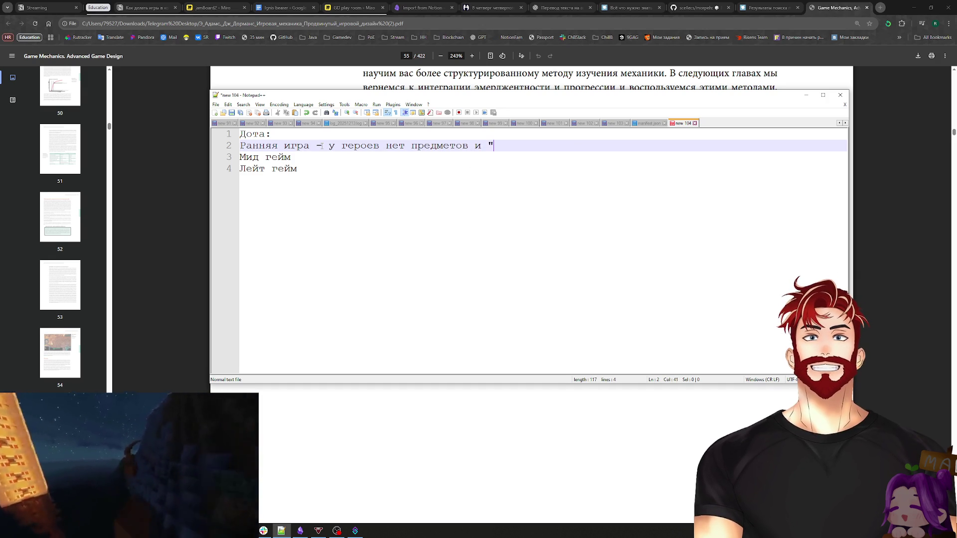
type("ы\", они ")
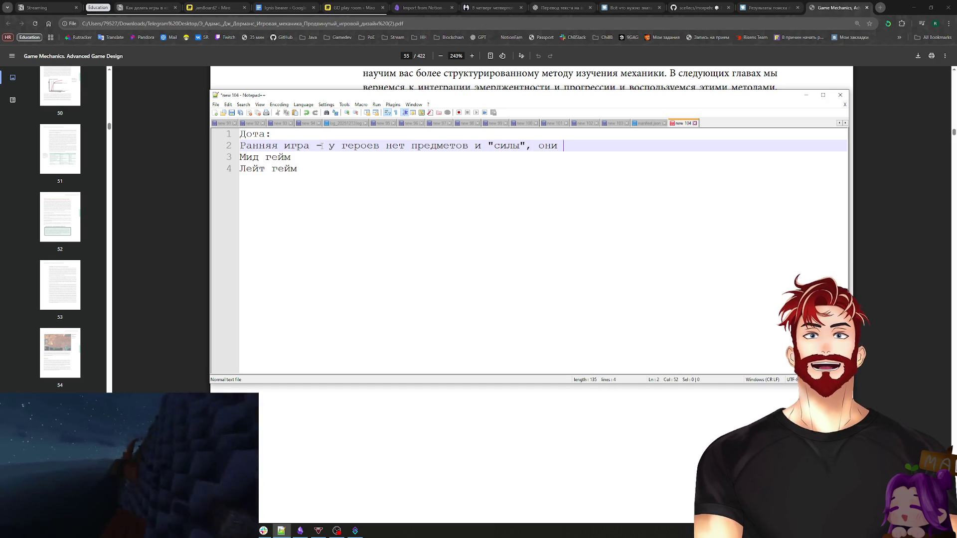
type("вынуждены тратит")
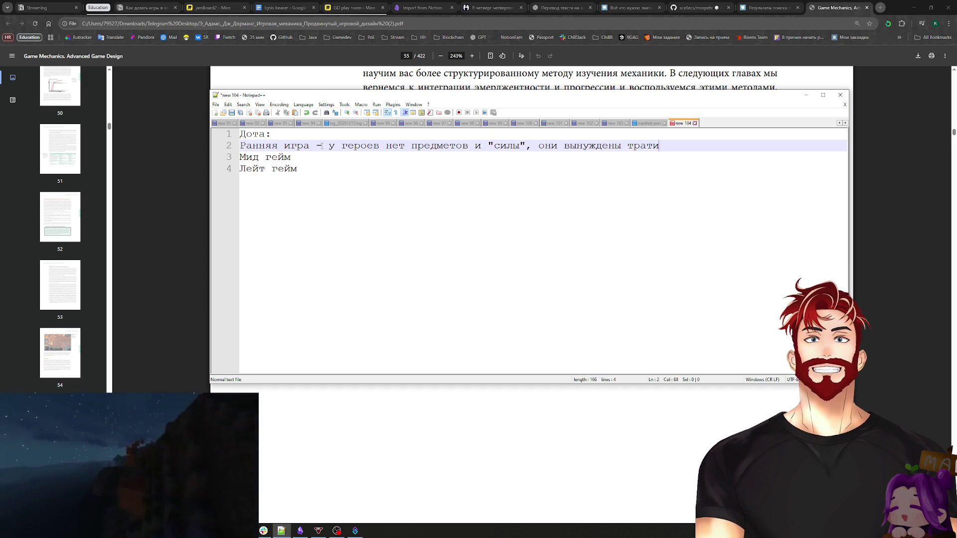
type("ь время на фарм.")
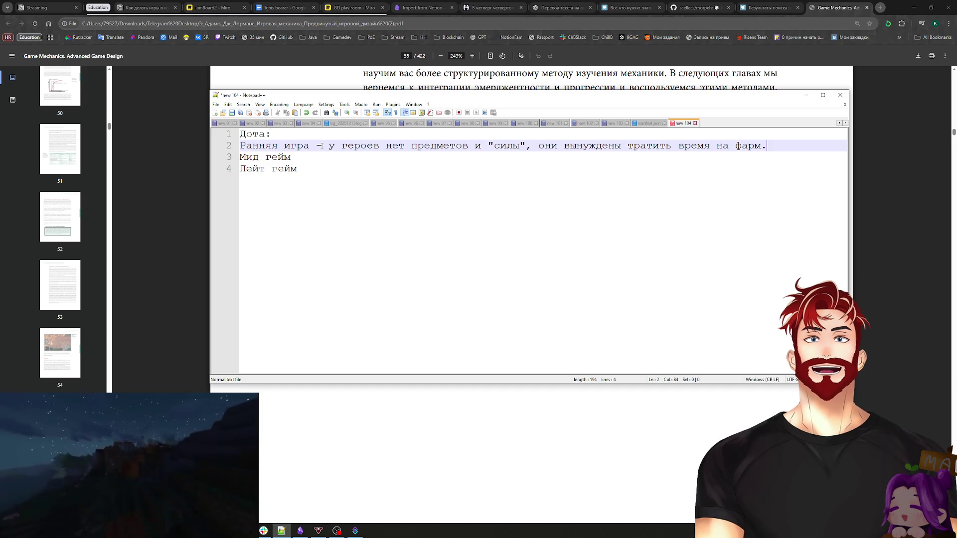
Step: Describe Мид гейм as key items, abilities and team-fight readiness; begin the late-game description
left_click(306, 158)
type("- есть ключе")
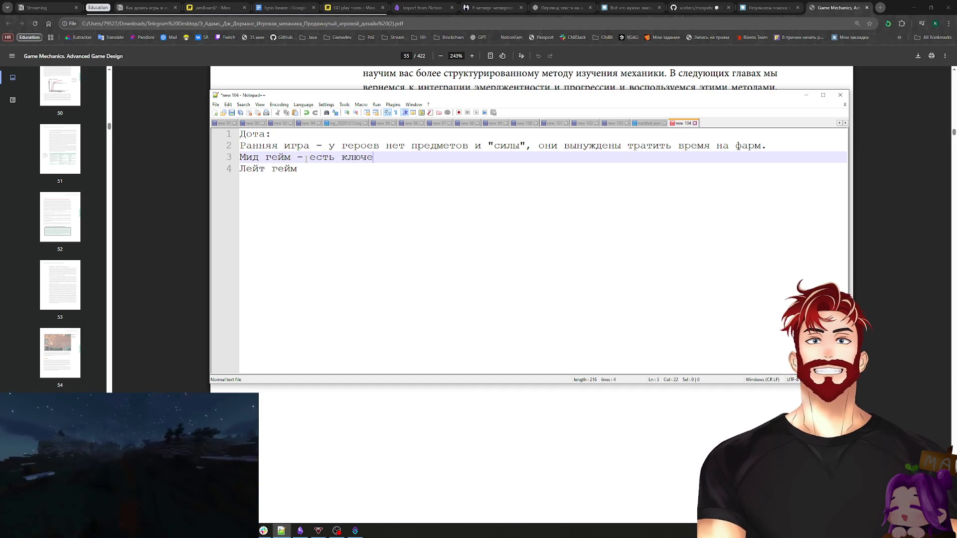
type("вые предметы и а")
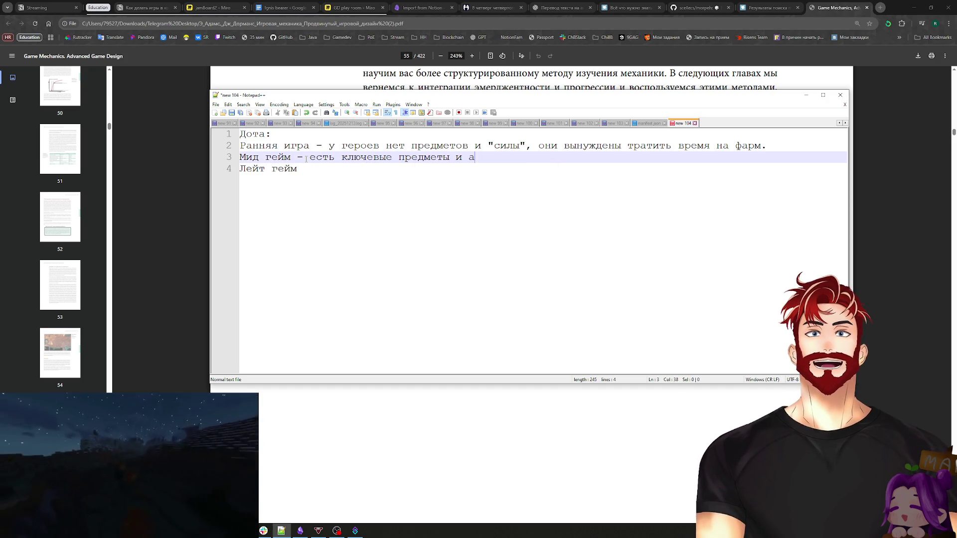
type("билки, готовност")
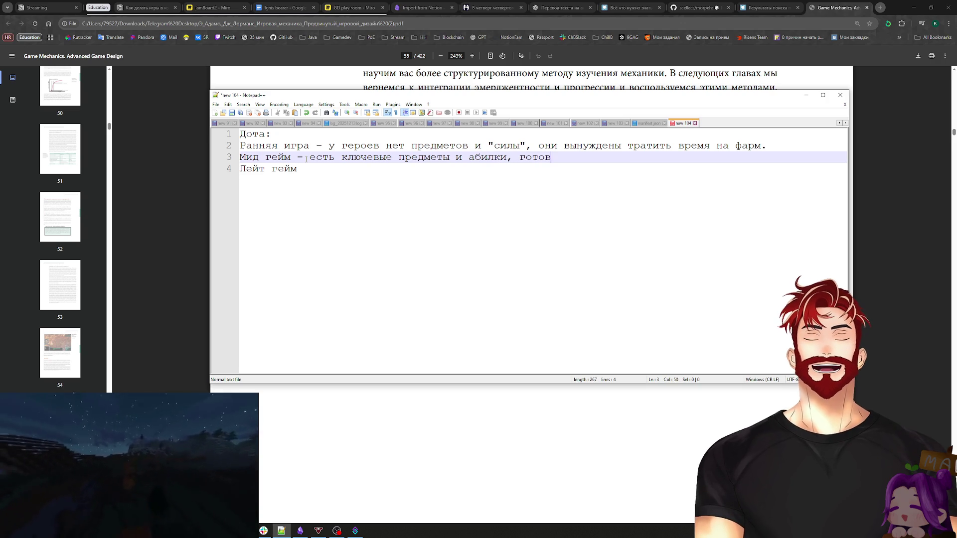
type("ь к ко")
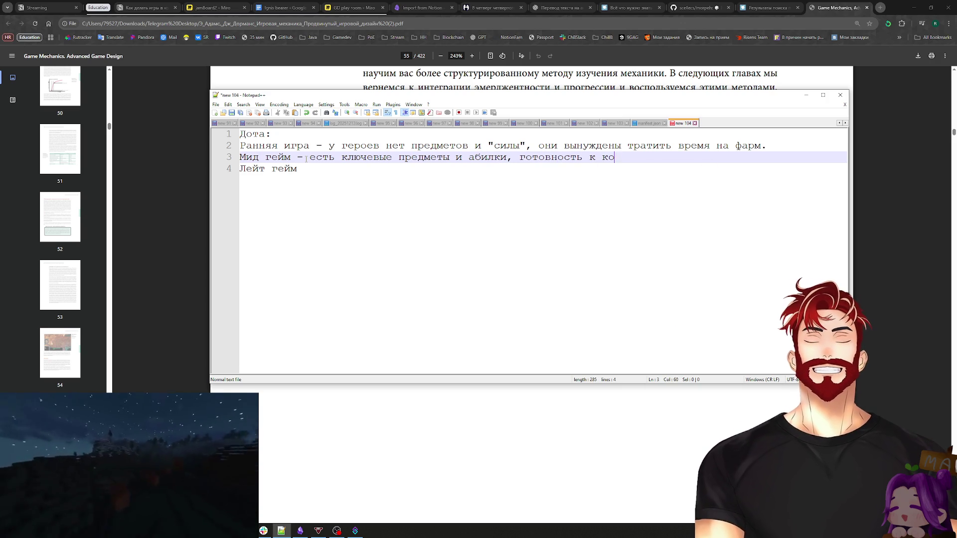
type("мандным боям")
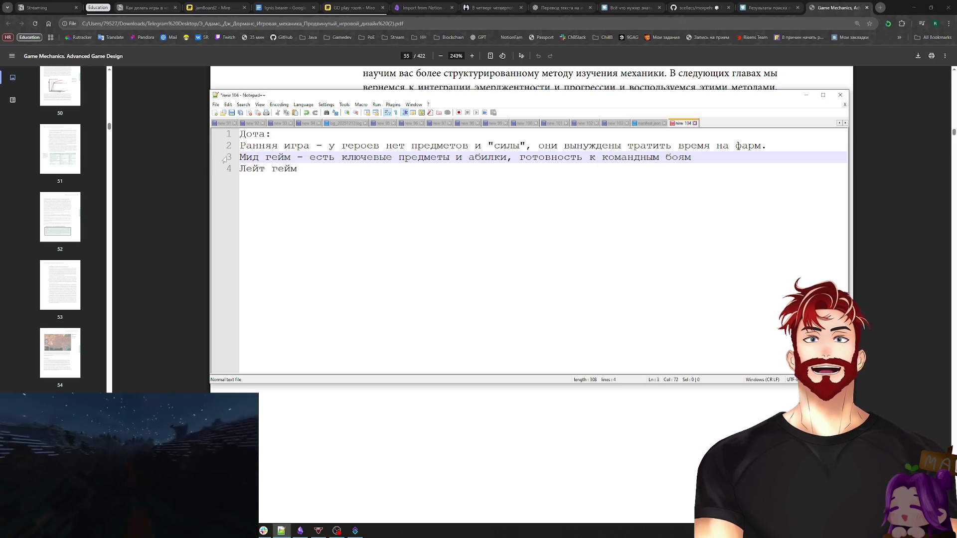
left_click(307, 169)
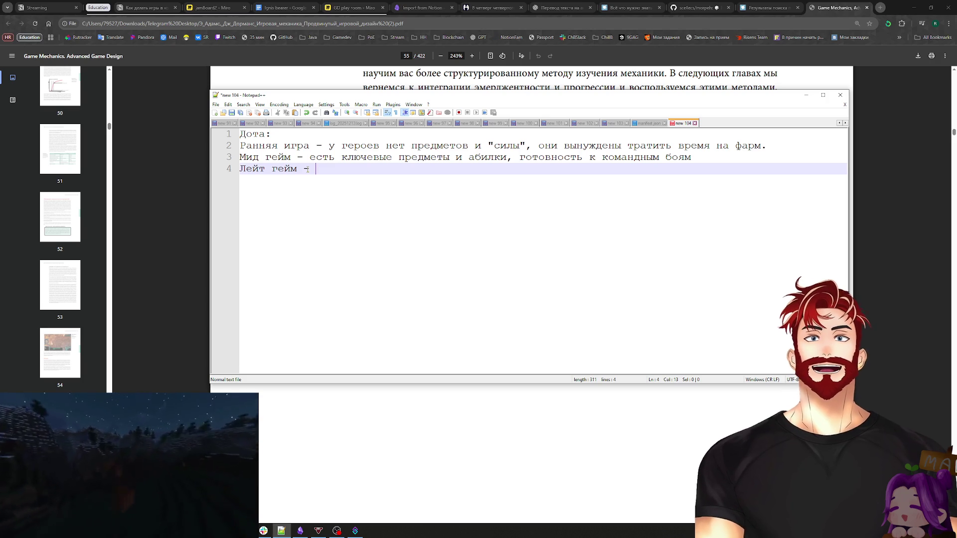
type("-")
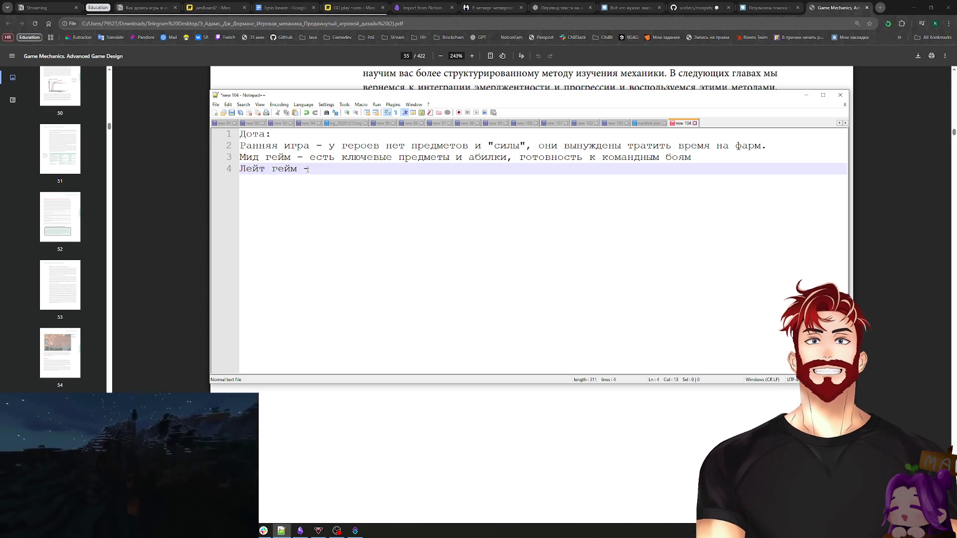
type("коры за")
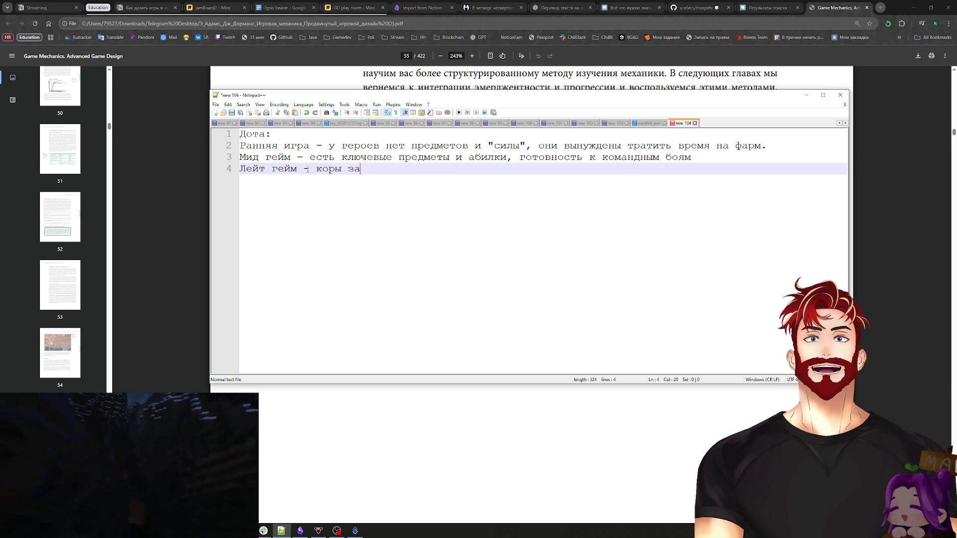
type("пакованы на максиму")
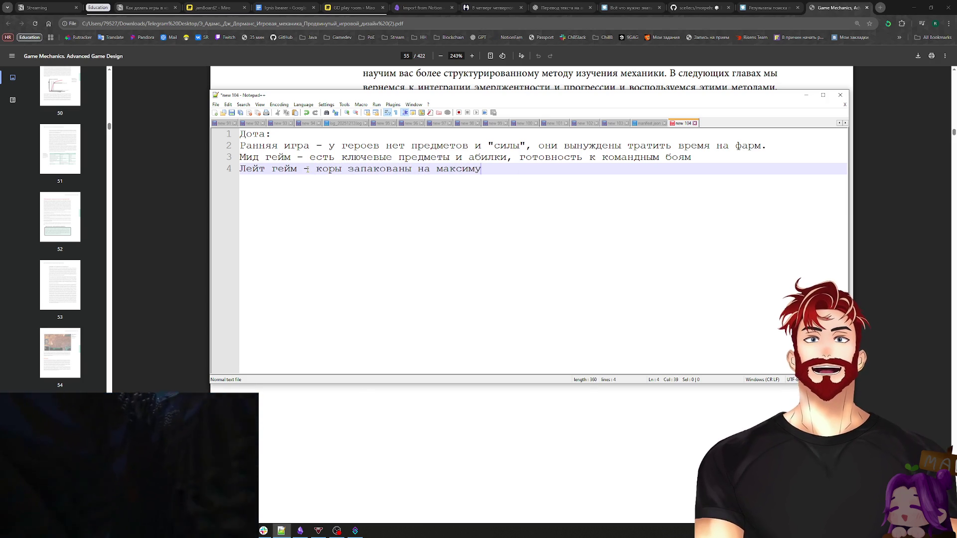
type("м, каждая о")
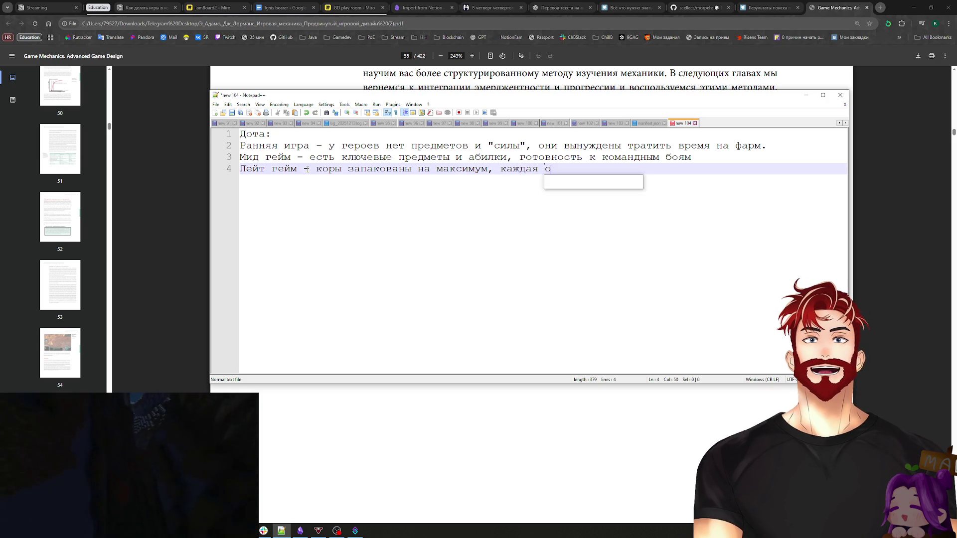
type("шибка критична,")
Step: Finish the late-game line with 'и может привести к поражению, саппорты очень легко умирают'
key("BackSpace")
type("и может приветс")
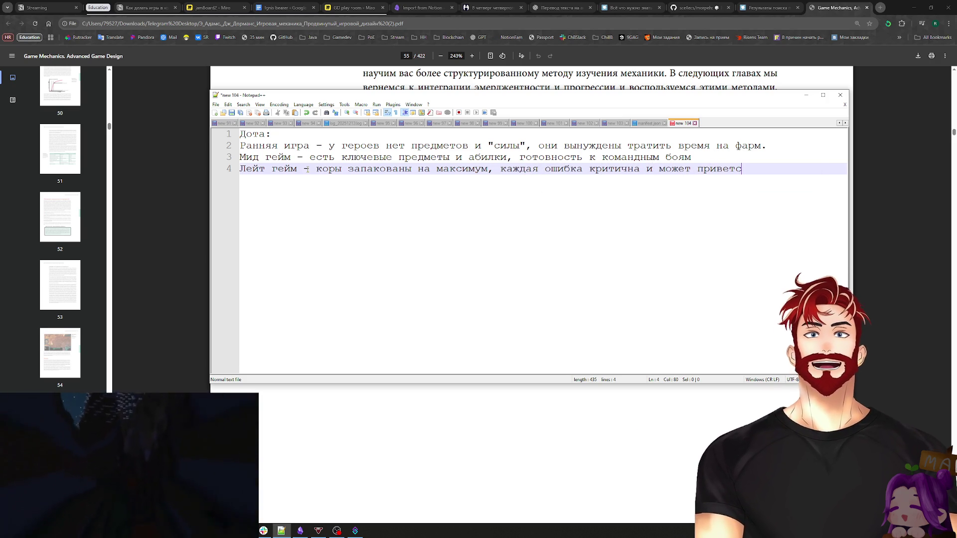
key("BackSpace")
key("BackSpace")
type("сти к ")
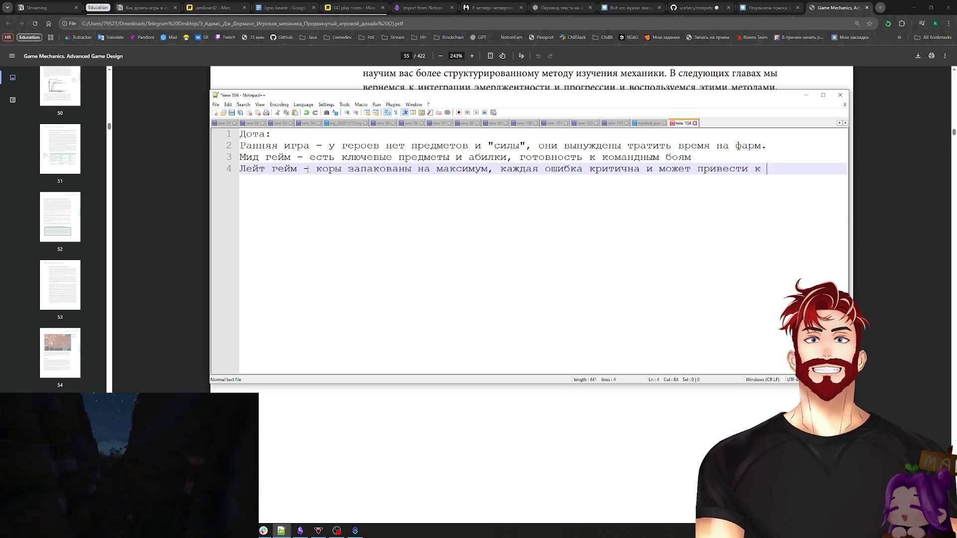
type("поражению, ")
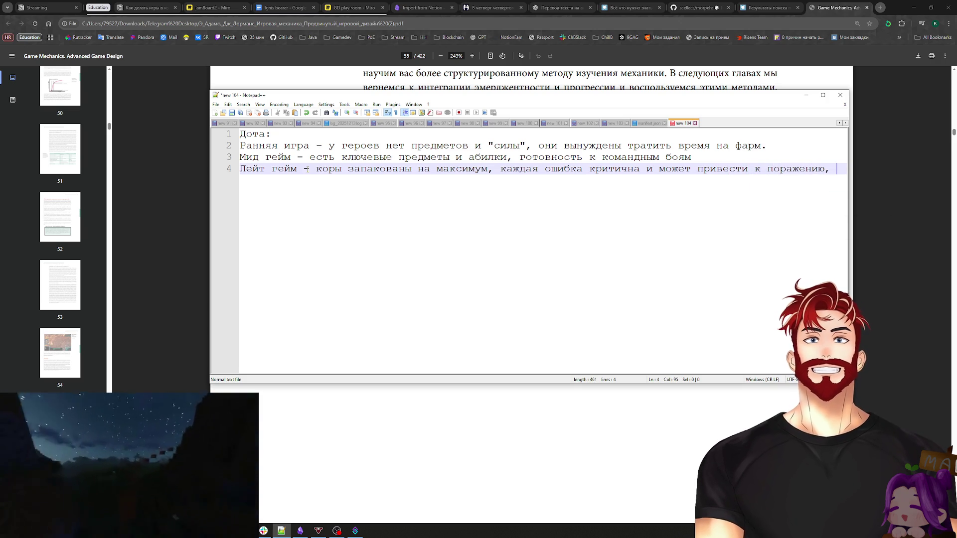
type("сапорт")
key("BackSpace")
key("BackSpace")
key("BackSpace")
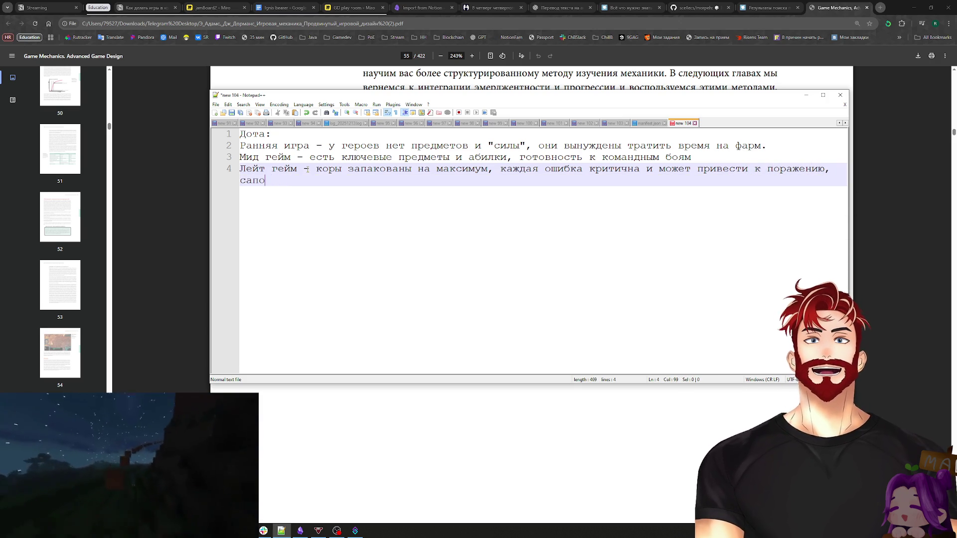
type("п")
type("орты ")
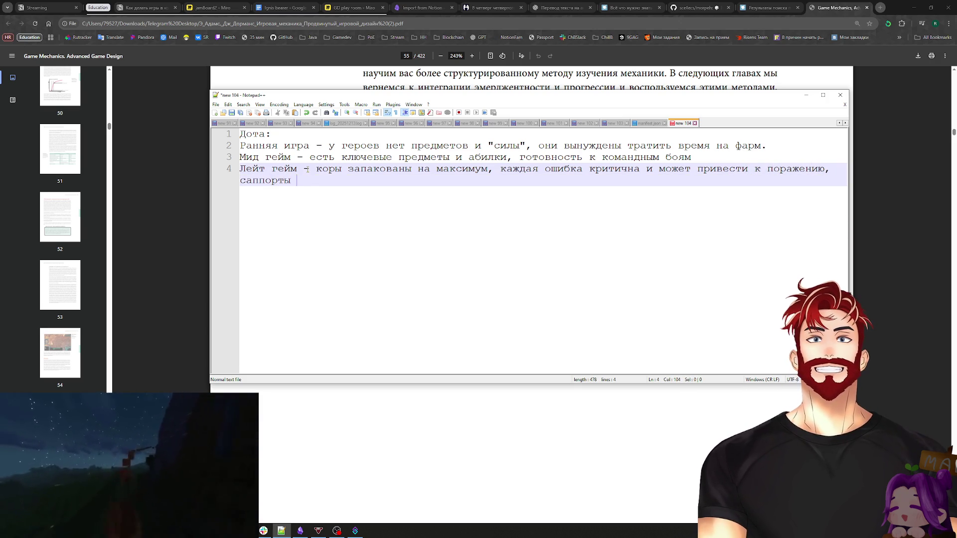
type("очен")
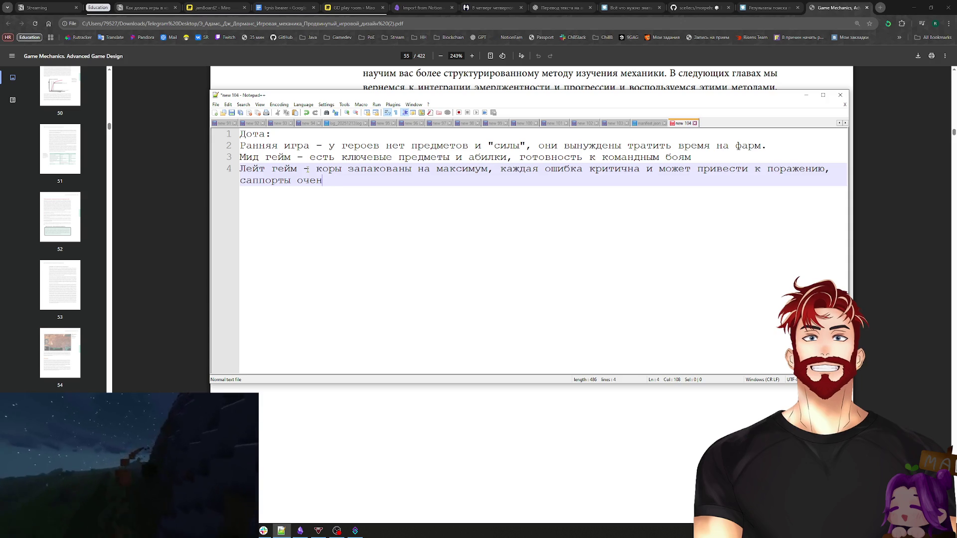
type("еегко умирают")
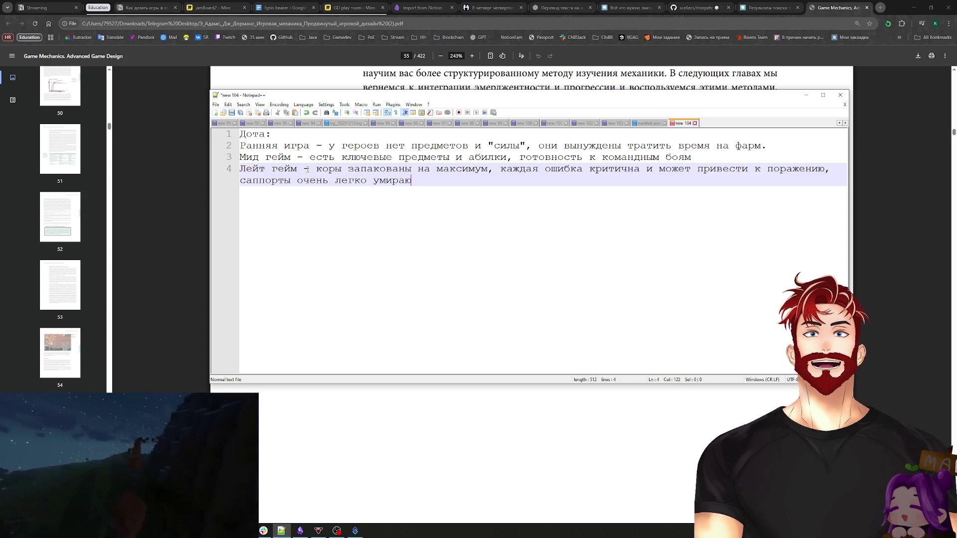
key("ctrl+a")
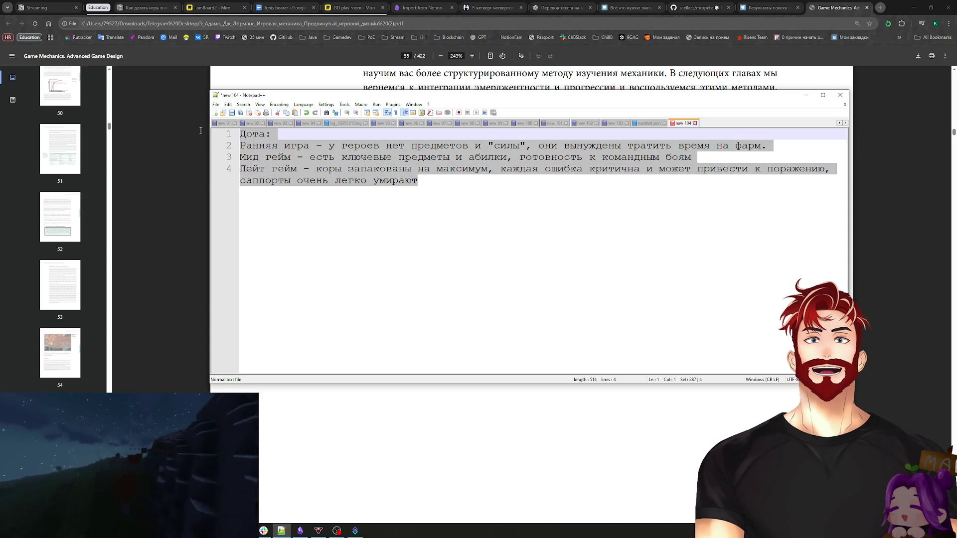
Step: Alternate between notes and PDF, highlighting 'произвольных триггеров' in the page 55 exercises
key("alt+Tab")
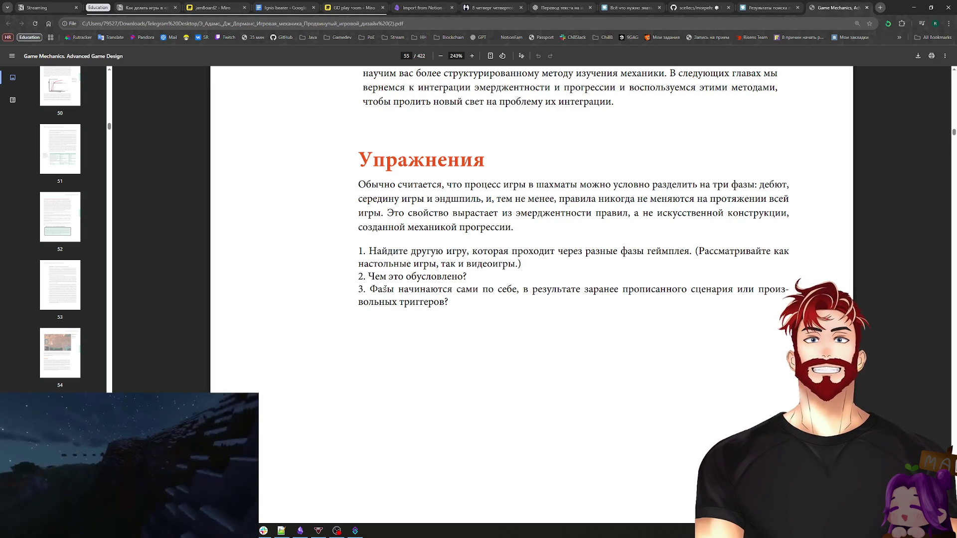
key("alt+Tab")
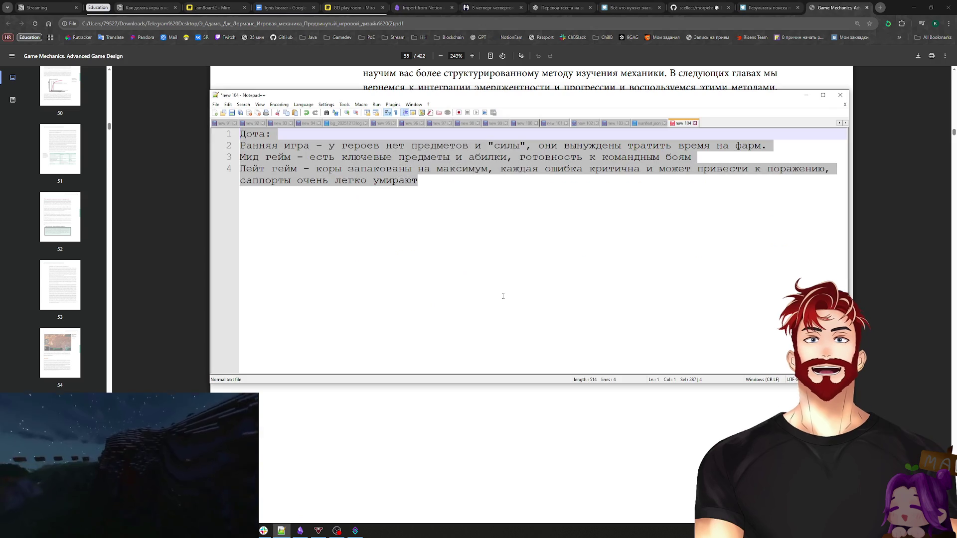
left_click(448, 187)
key("alt+Tab")
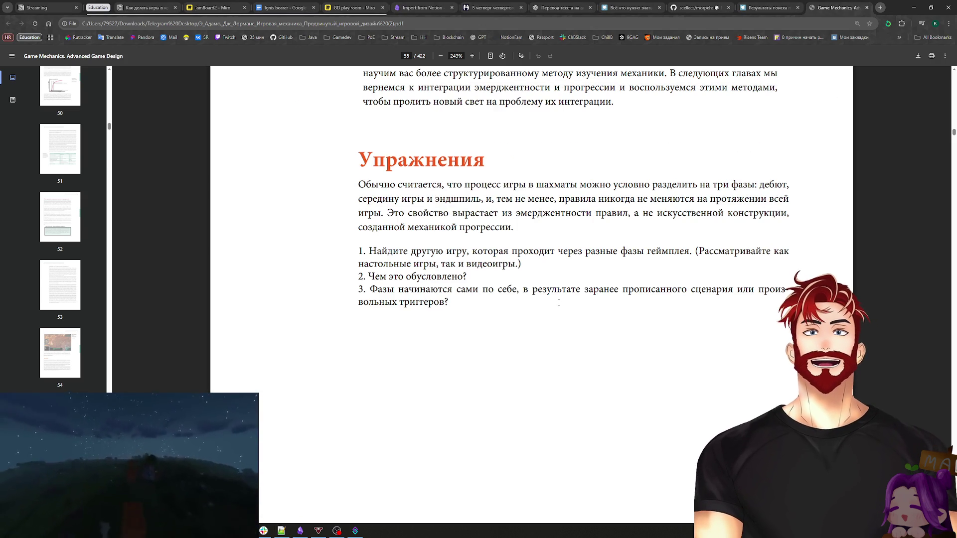
mouse_move(444, 302)
left_mouse_down()
mouse_move(507, 292)
mouse_move(758, 294)
mouse_move(754, 303)
left_mouse_up()
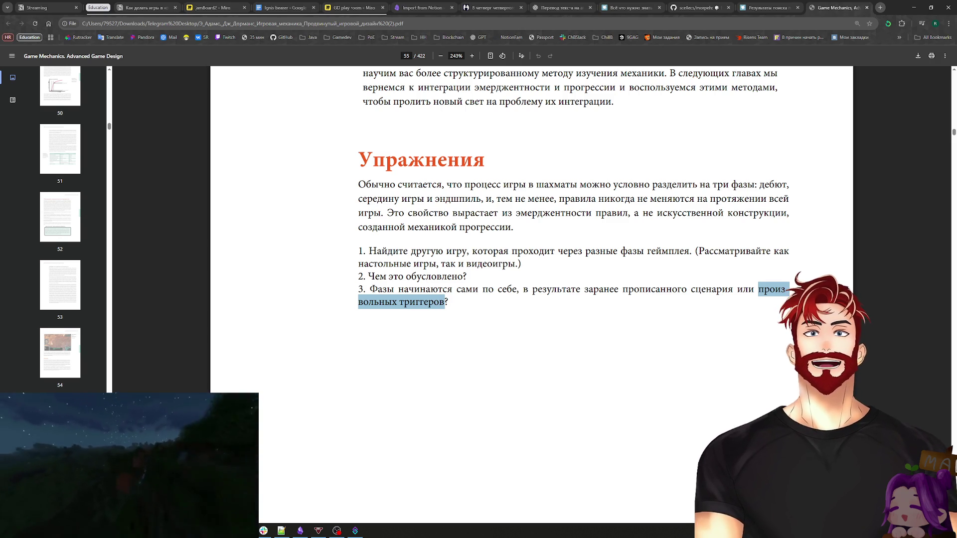
key("alt+Tab")
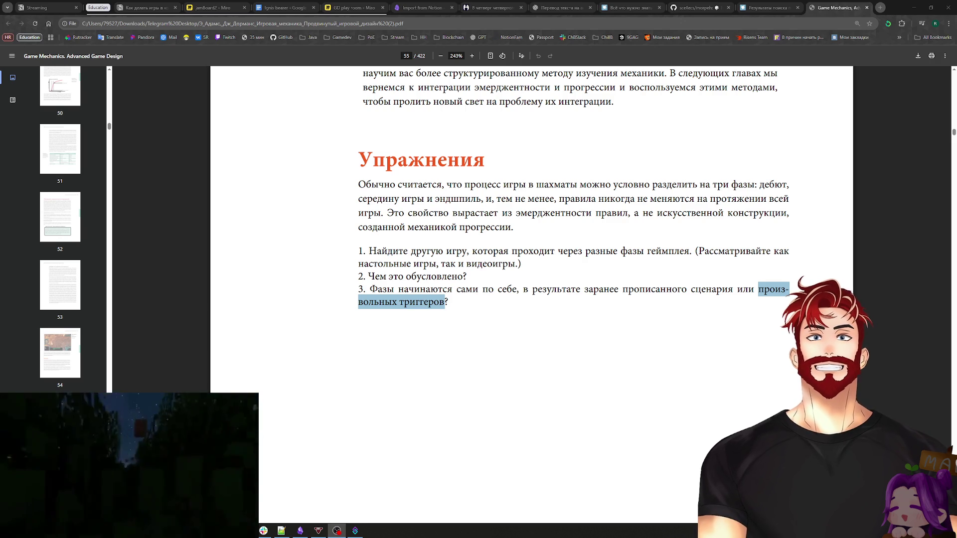
left_click(715, 283)
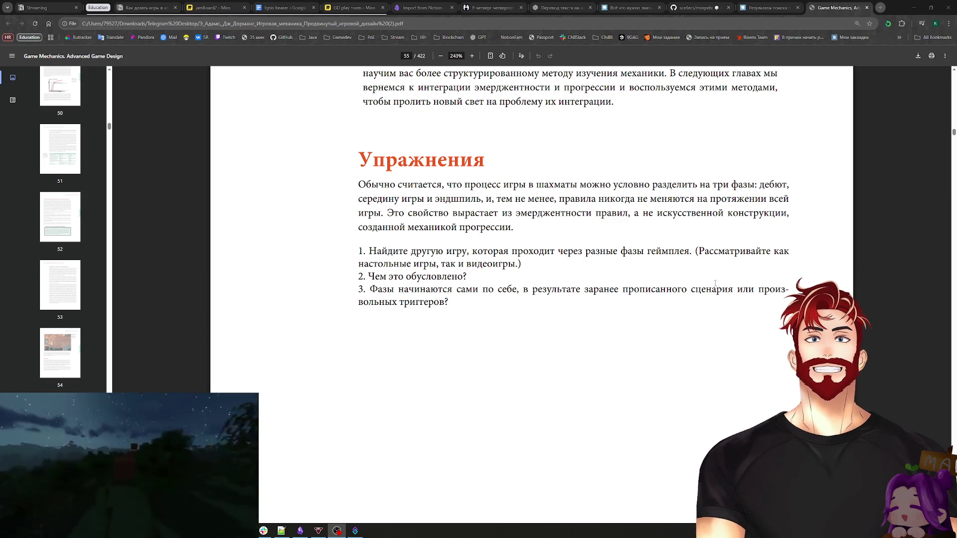
Step: Return to the Dota notes and add blank lines below the late-game line
scroll(679, 268, "down", 10)
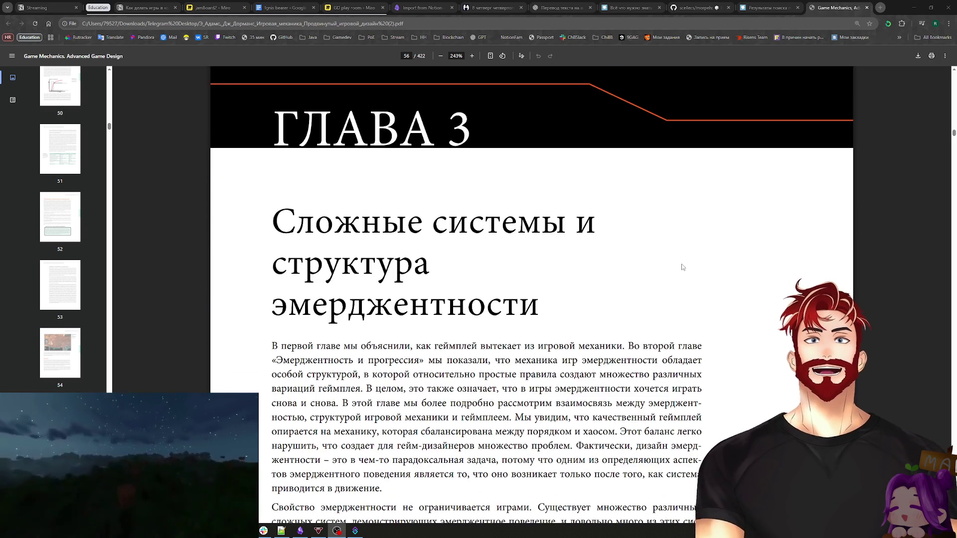
scroll(681, 268, "up", 10)
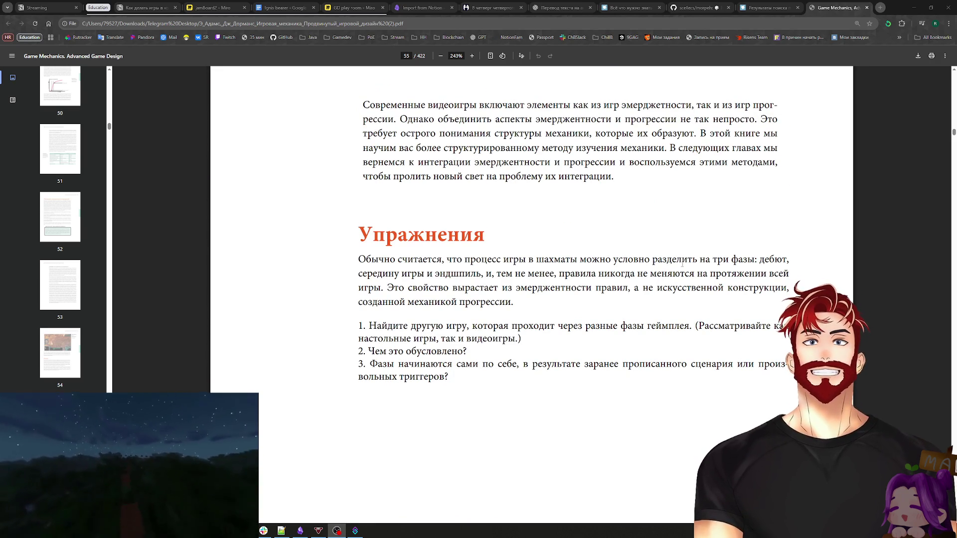
key("alt+Tab")
key("alt+Tab")
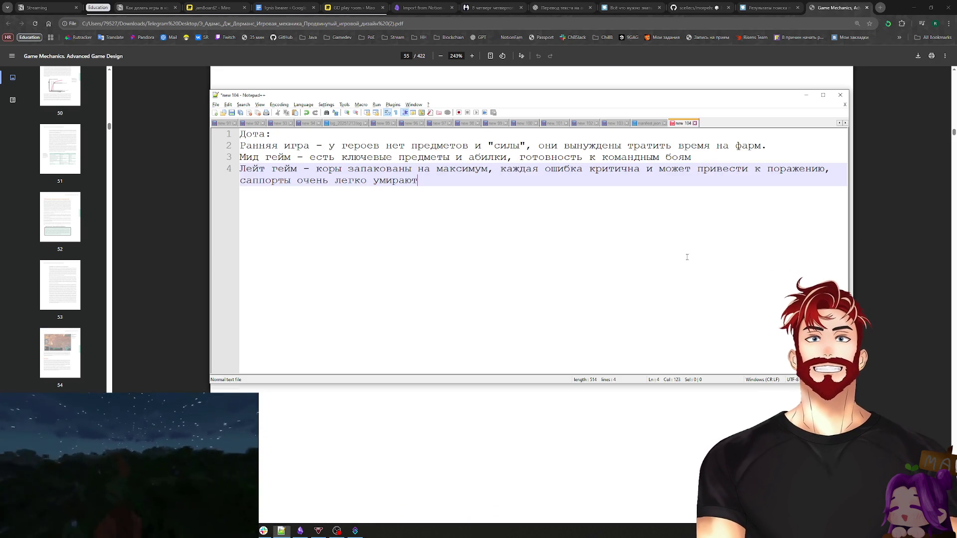
key("Return")
key("Return")
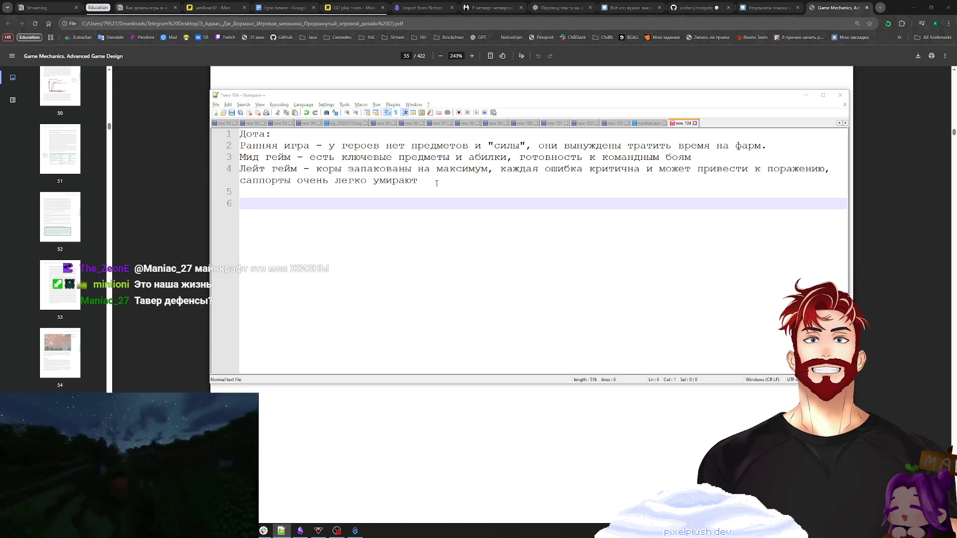
Step: Launch Steam from Windows Search for 'steam' and choose the first profile
key("super")
type("ыеуф")
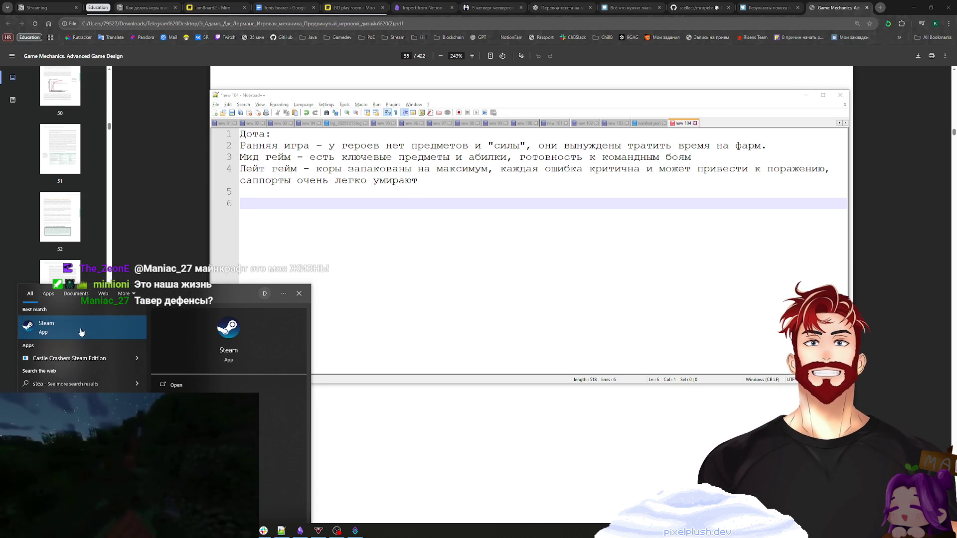
left_click(81, 332)
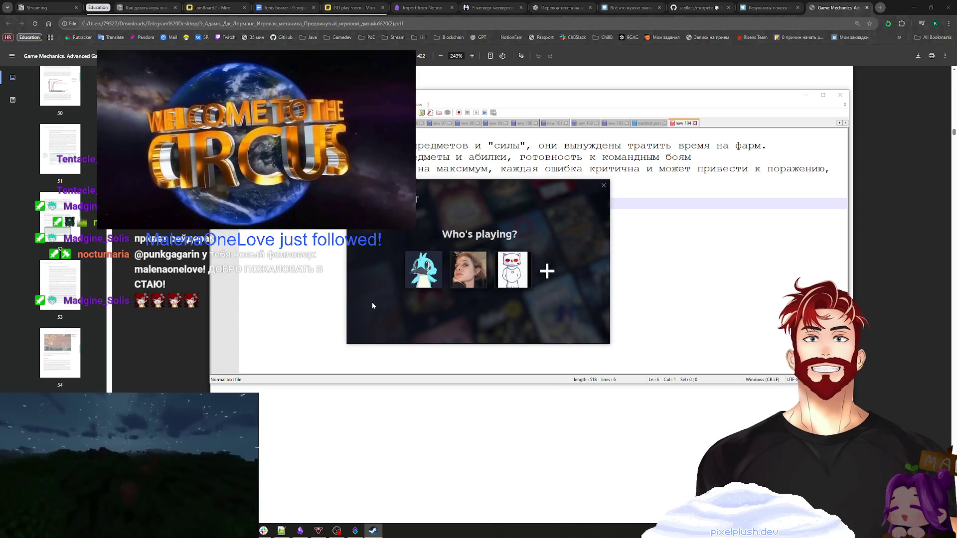
left_click(423, 269)
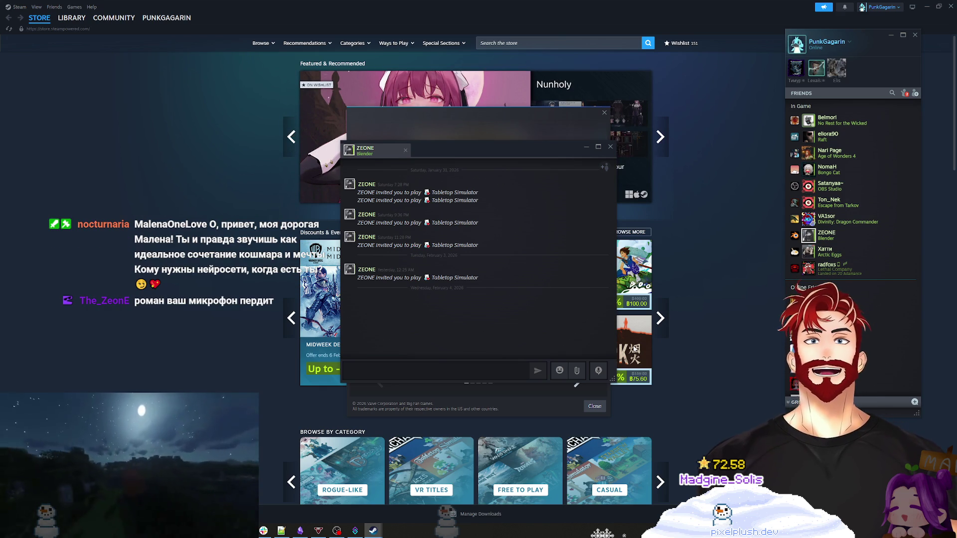
Step: Sign in to Steam with the first profile so the store, friends list and chat appear
mouse_move(634, 349)
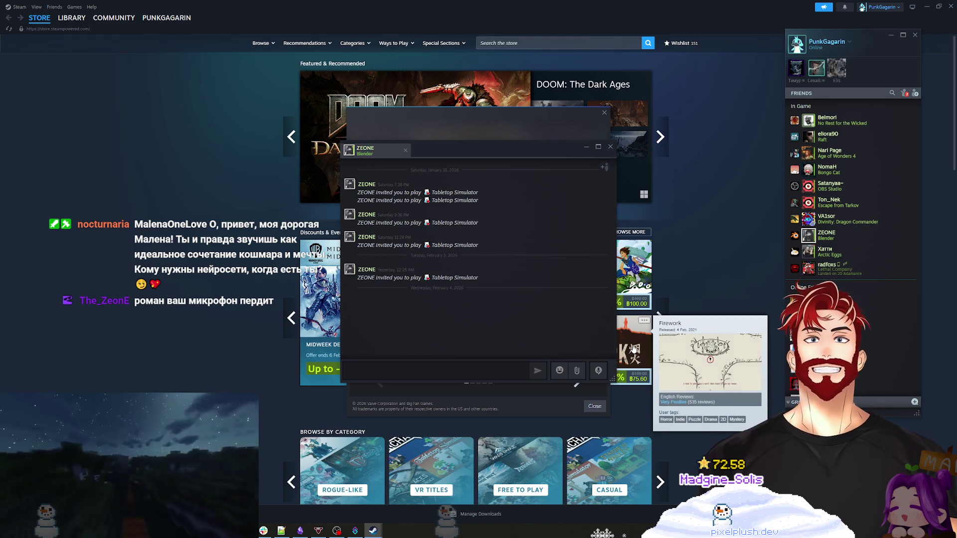
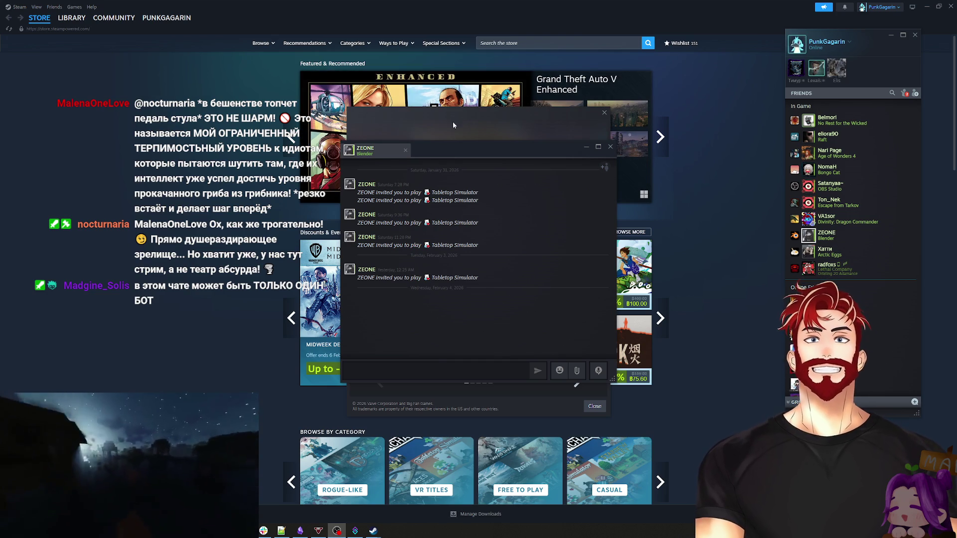
Step: Close Steam's ZEONE chat, friends list and Midweek Deal pop-up, then minimize Steam
left_click(610, 146)
left_click(891, 35)
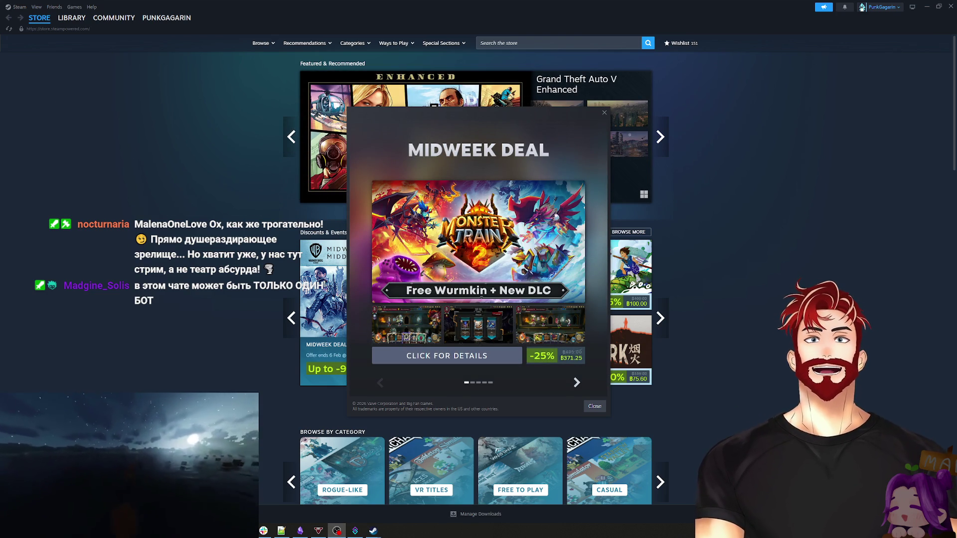
key("Escape")
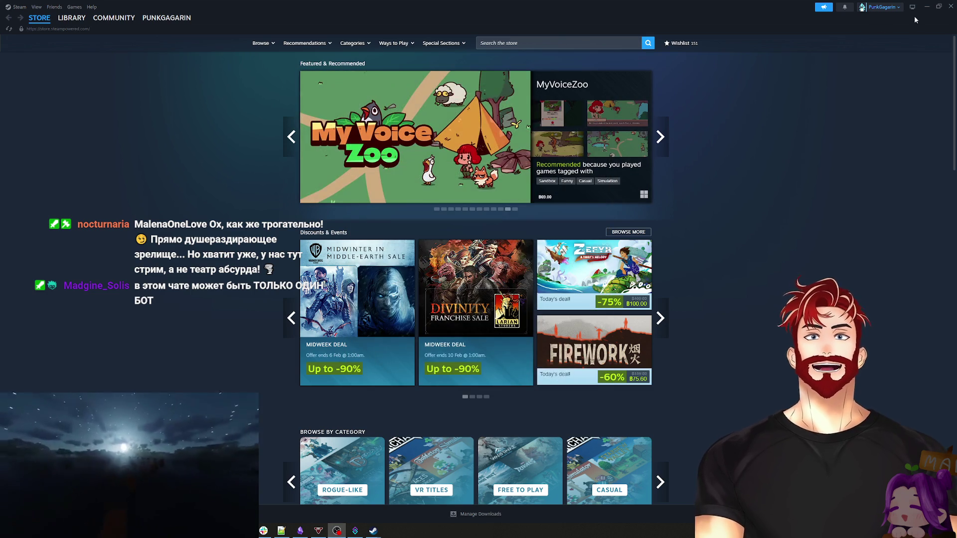
left_click(927, 8)
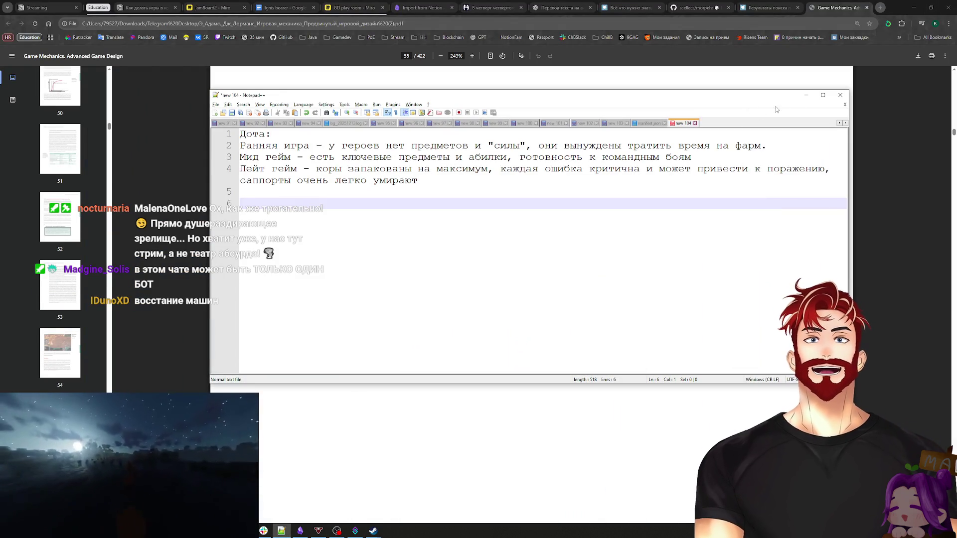
Step: Minimize the Notepad++ Dota notes to reveal the Game Mechanics PDF's exercises page
left_click(806, 97)
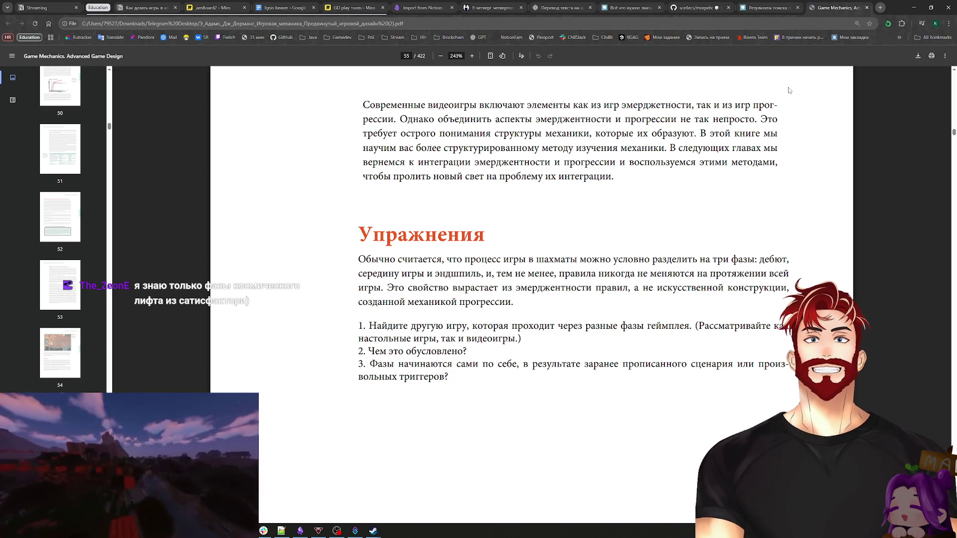
key("alt+Tab")
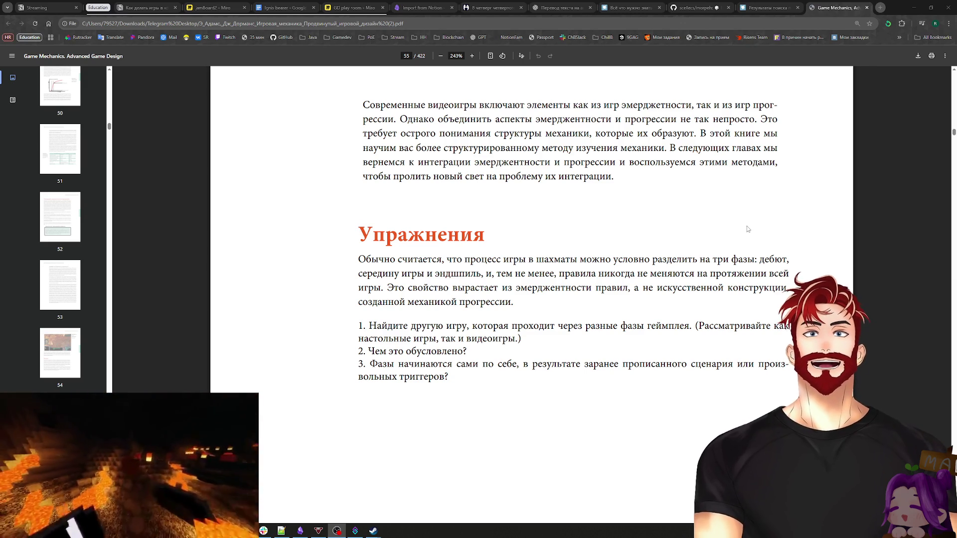
scroll(747, 227, "down", 5)
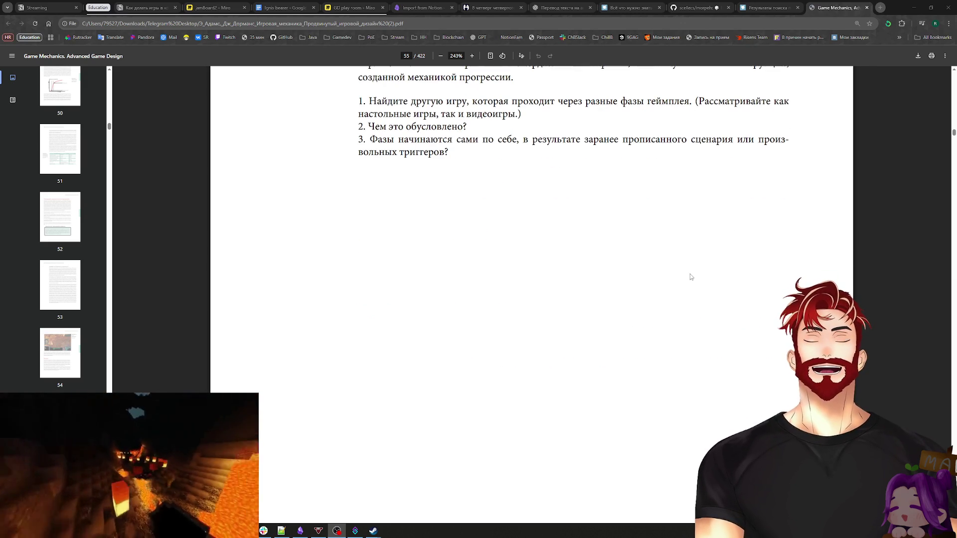
Step: Scroll the Game Mechanics PDF down to page 56, the start of Chapter 3 on complex systems
scroll(690, 275, "down", 5)
scroll(690, 277, "down", 7)
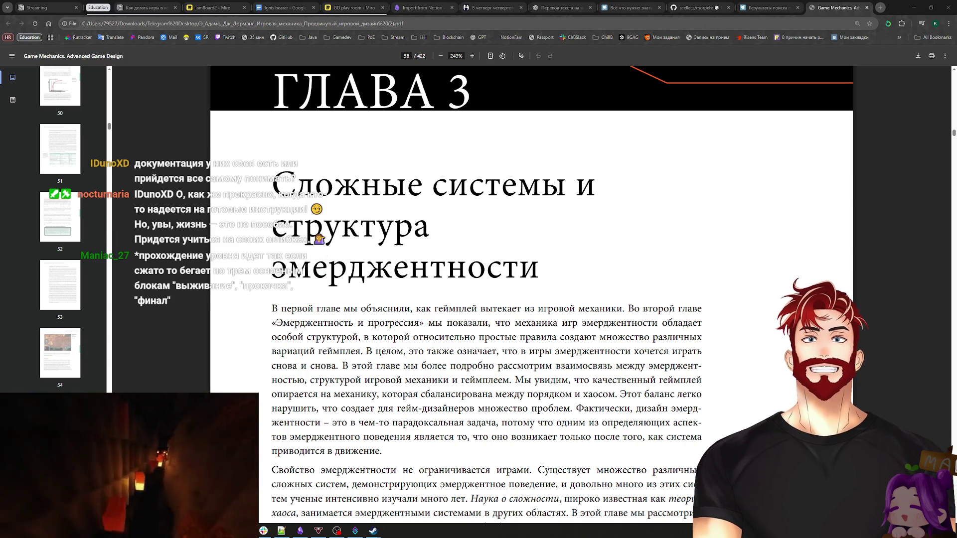
key("alt+Tab")
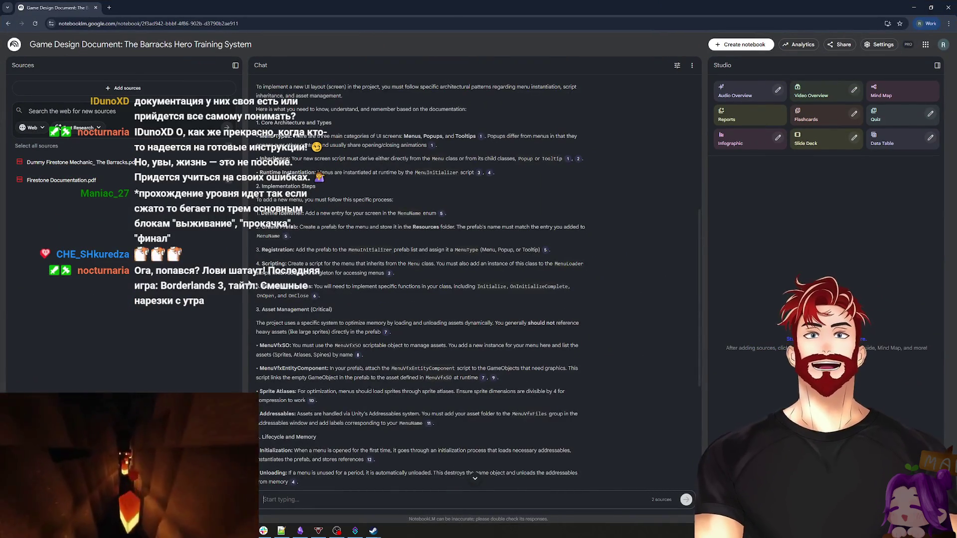
Step: Read NotebookLM's answer on implementing the new UI layout through to its suggested follow-ups, then return to the PDF
scroll(220, 257, "up", 6)
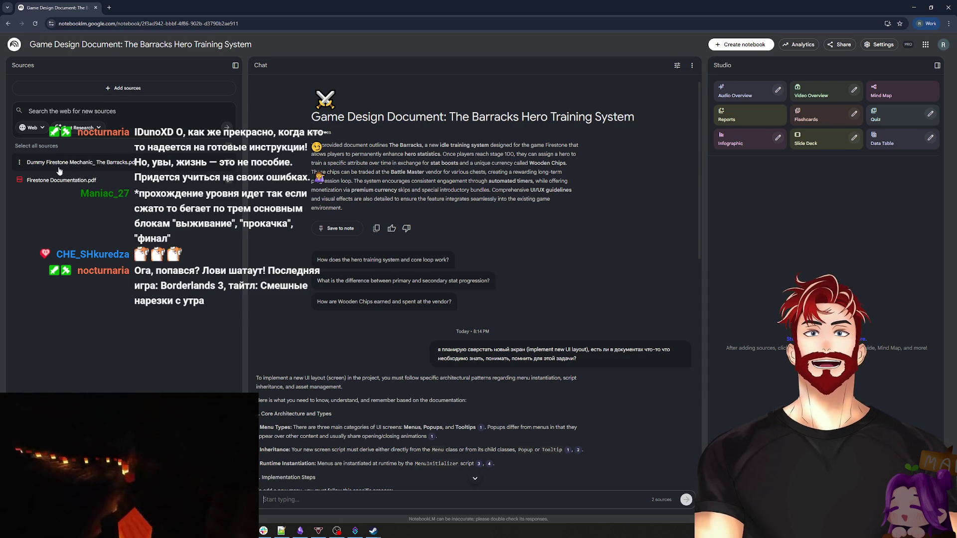
scroll(409, 338, "down", 6)
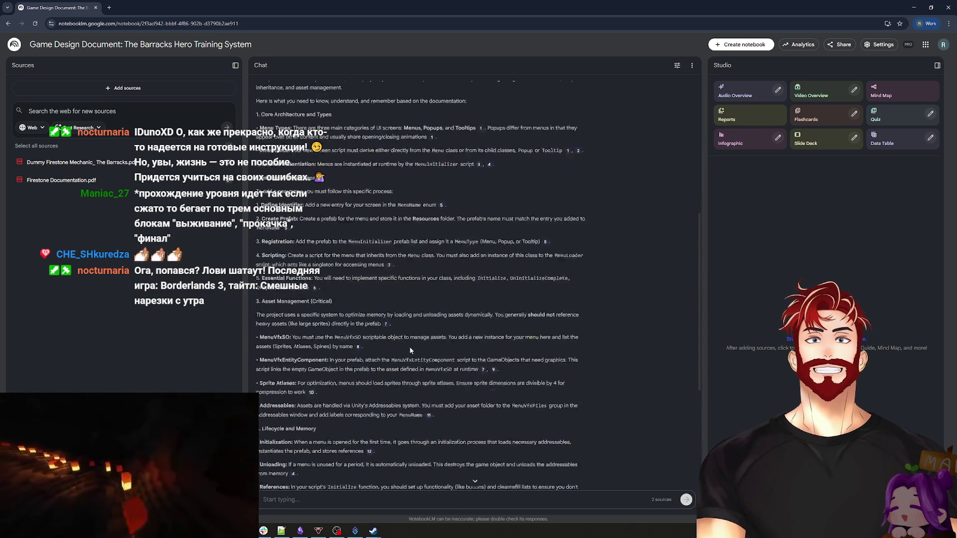
scroll(414, 138, "up", 4)
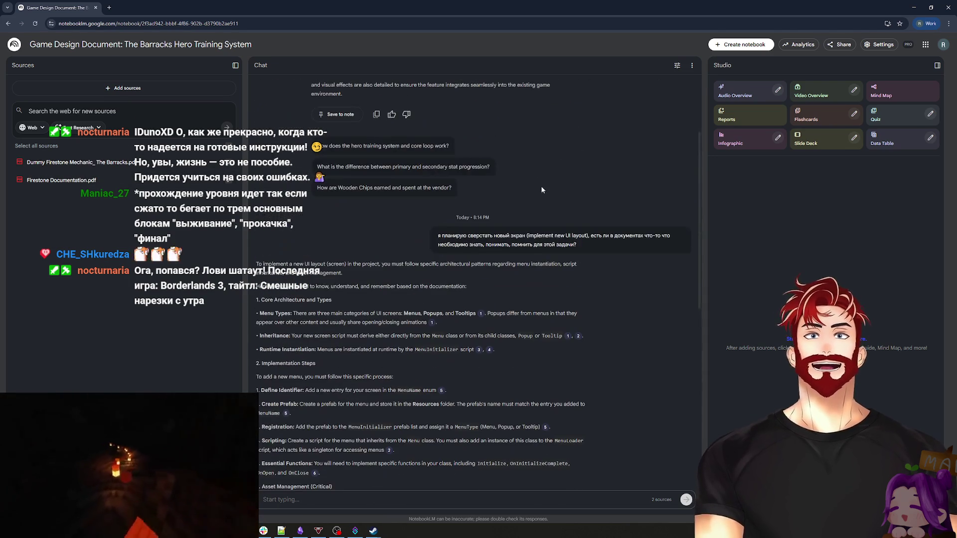
left_click_drag(434, 245, 600, 252)
left_click(599, 272)
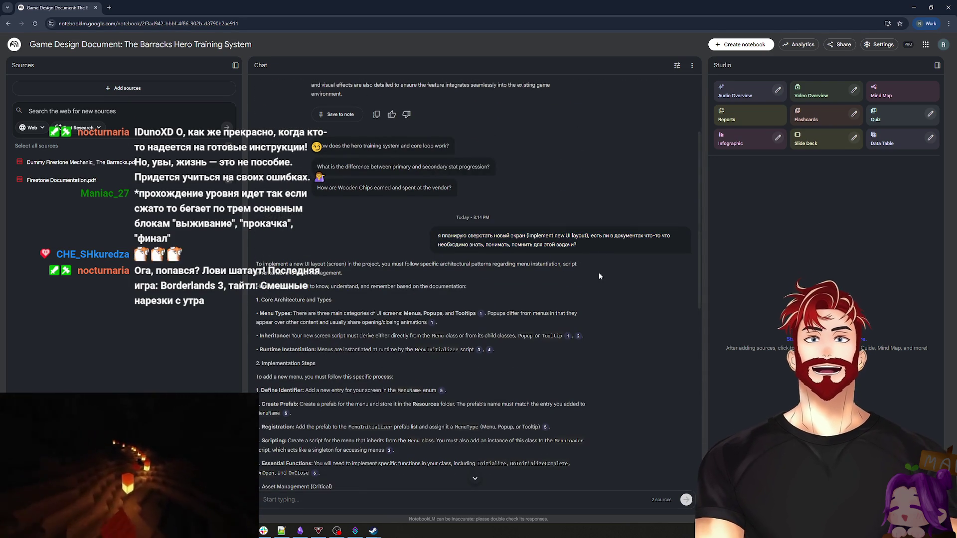
left_click_drag(353, 251, 260, 65)
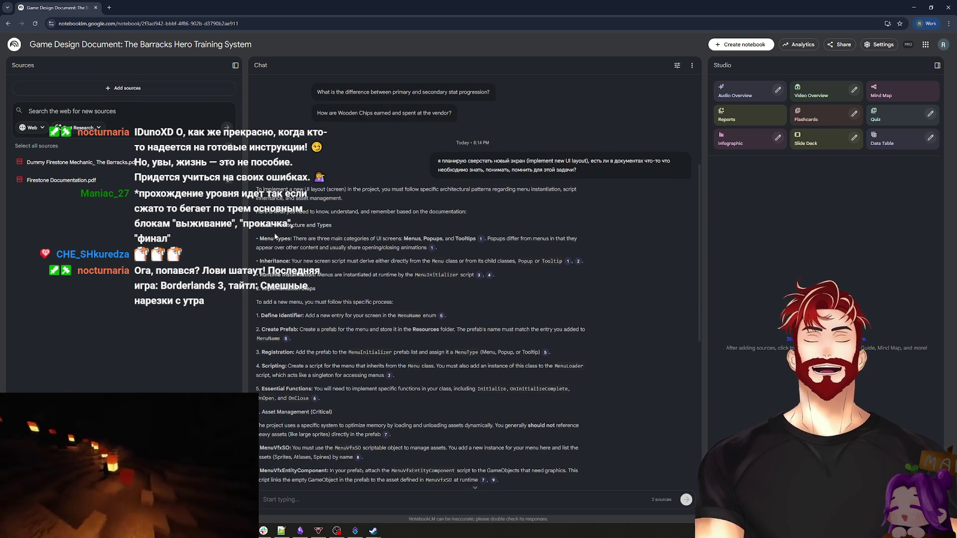
scroll(422, 282, "down", 6)
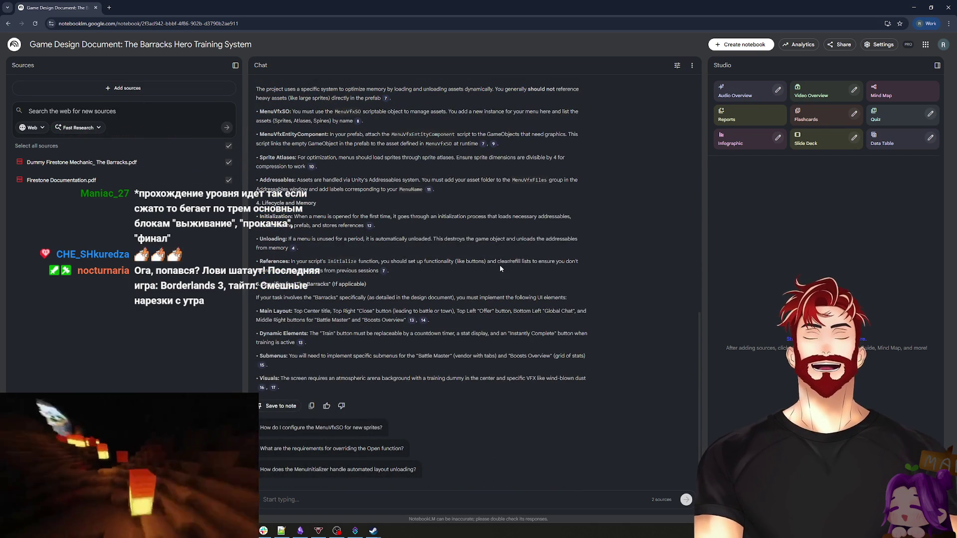
key("alt+Tab")
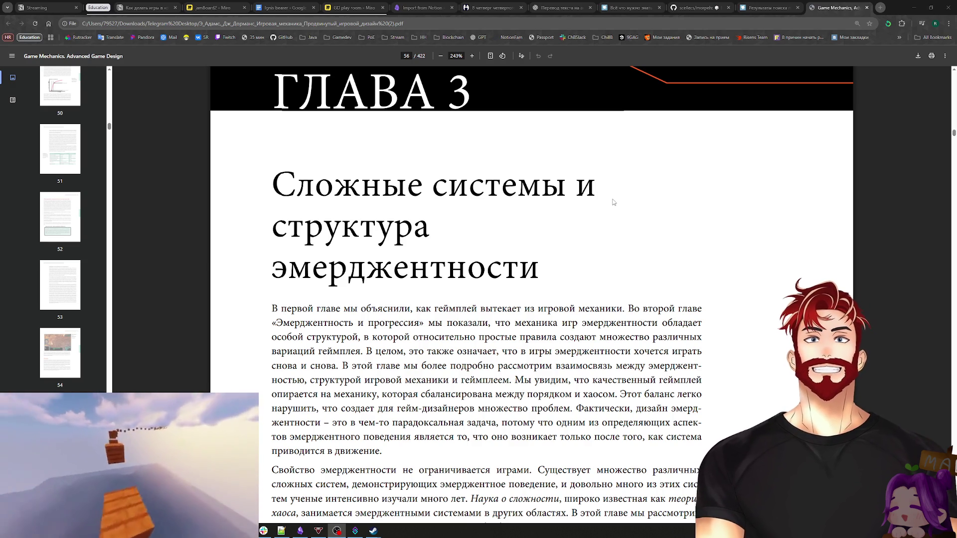
scroll(623, 224, "down", 1)
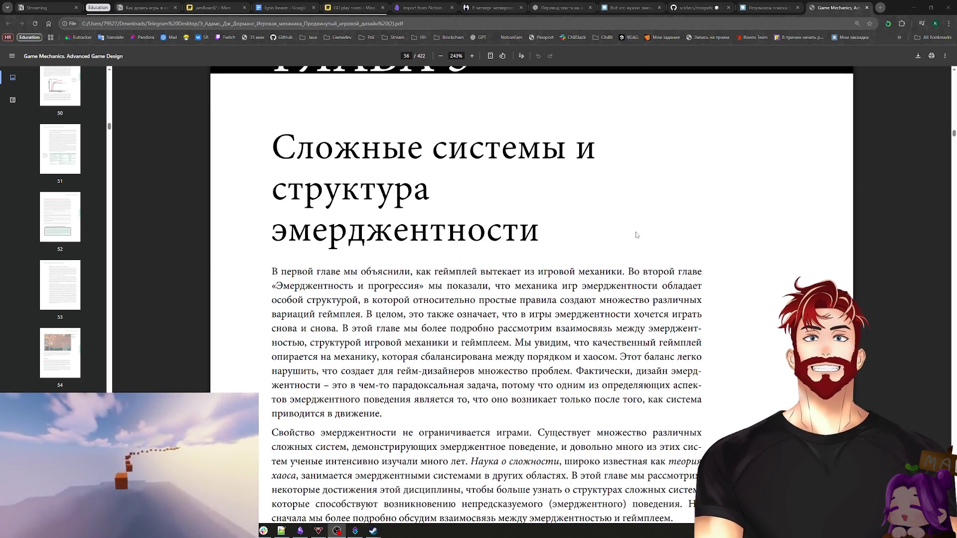
scroll(636, 233, "up", 1)
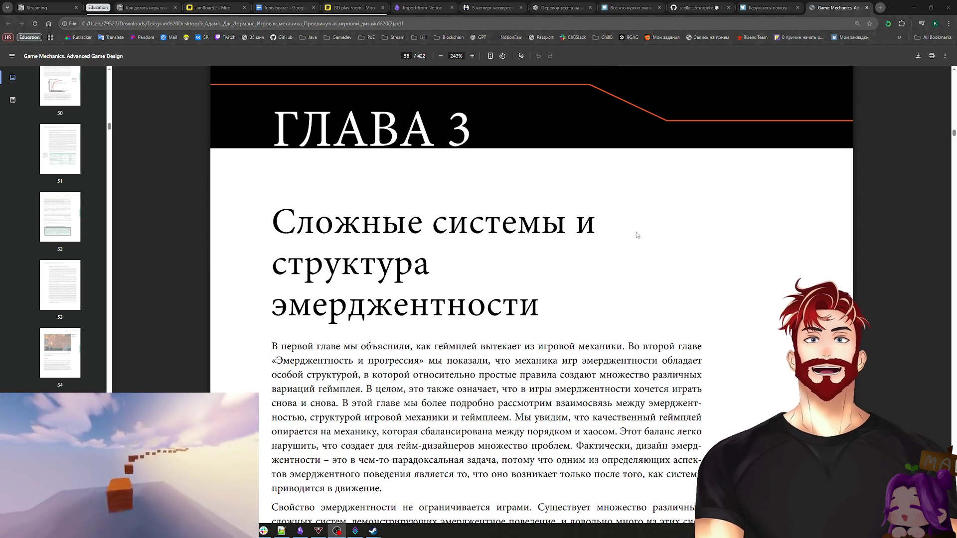
scroll(628, 240, "down", 1)
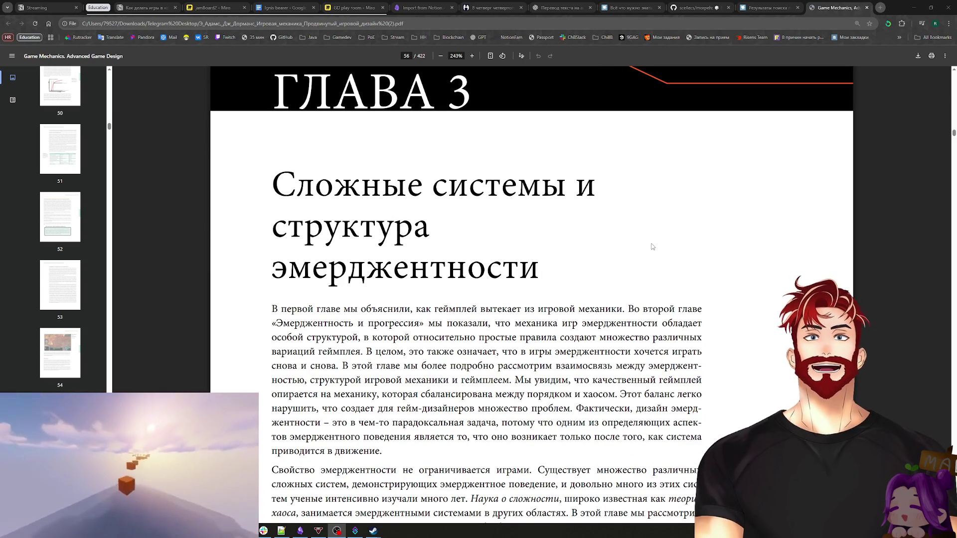
scroll(652, 247, "down", 2)
scroll(653, 247, "down", 2)
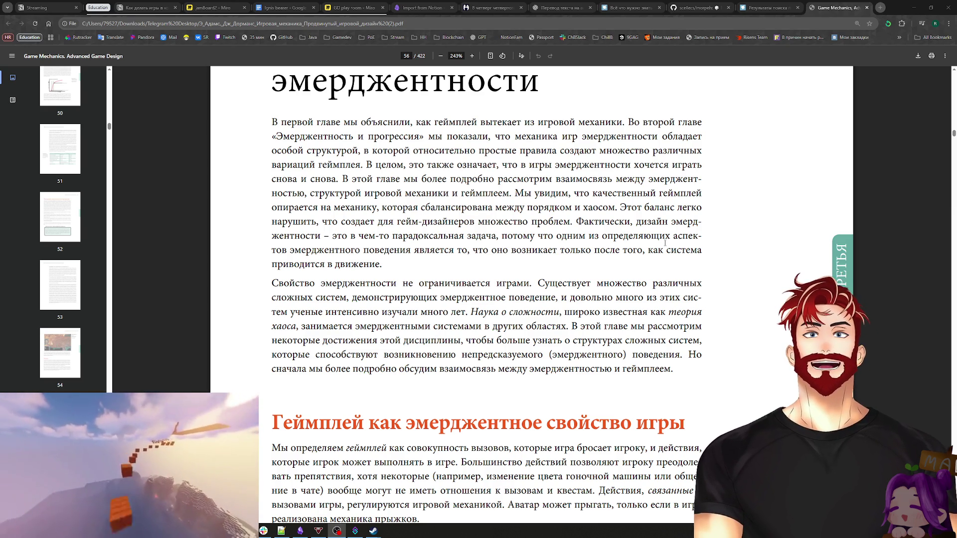
left_click_drag(432, 121, 623, 120)
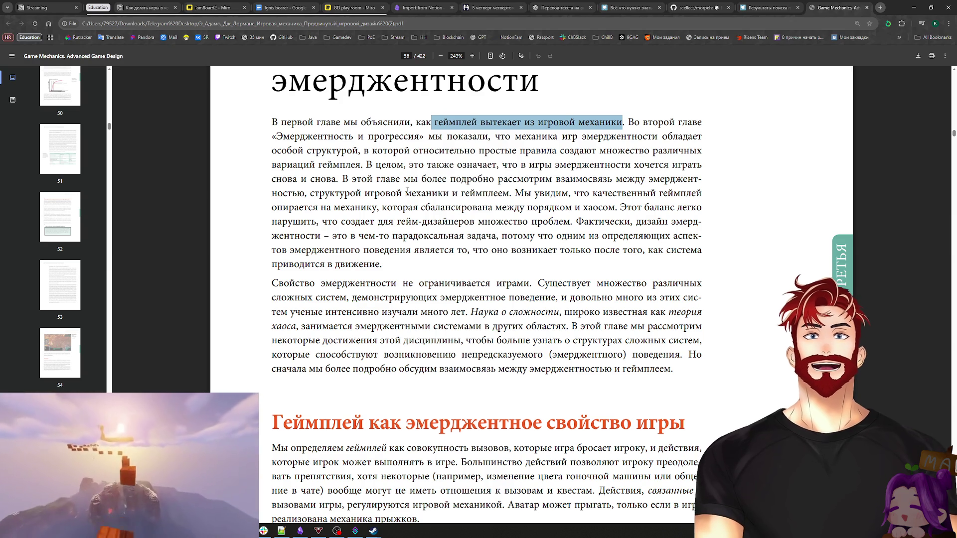
left_click(373, 154)
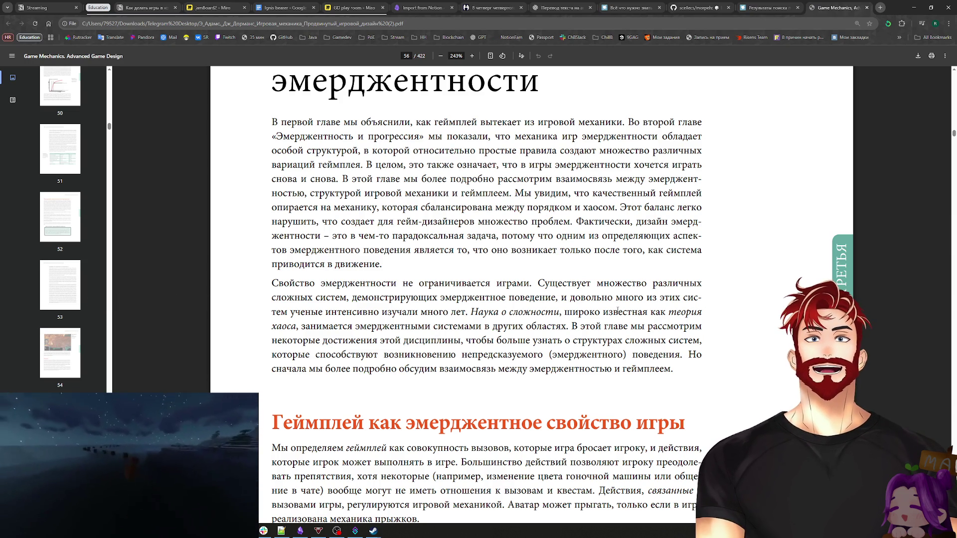
scroll(618, 311, "down", 7)
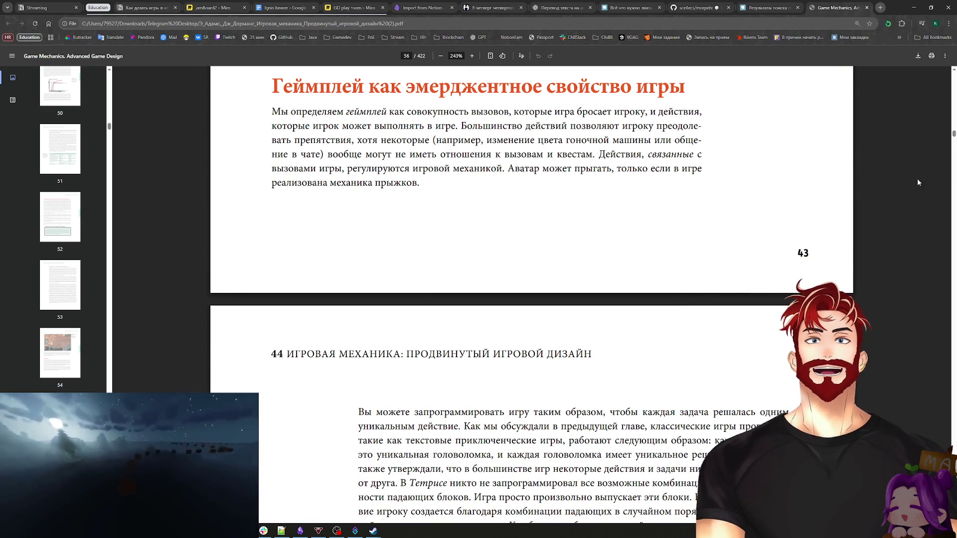
Step: Highlight the printed page number 43 and the 422 total page count
double_click(802, 253)
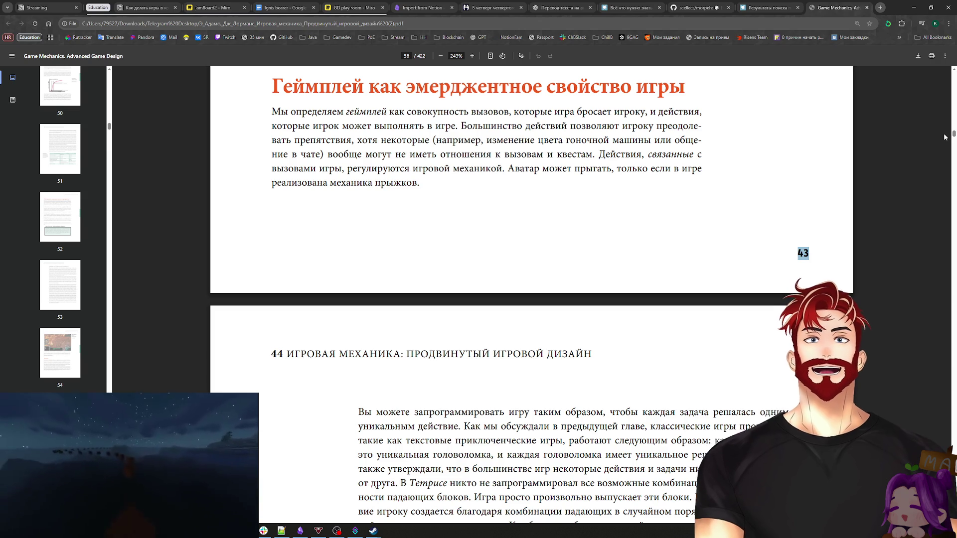
double_click(421, 56)
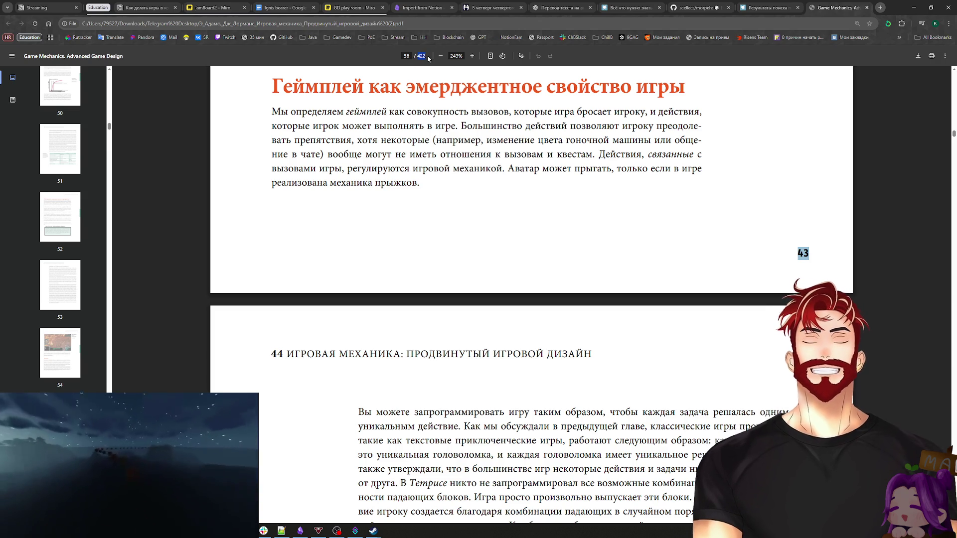